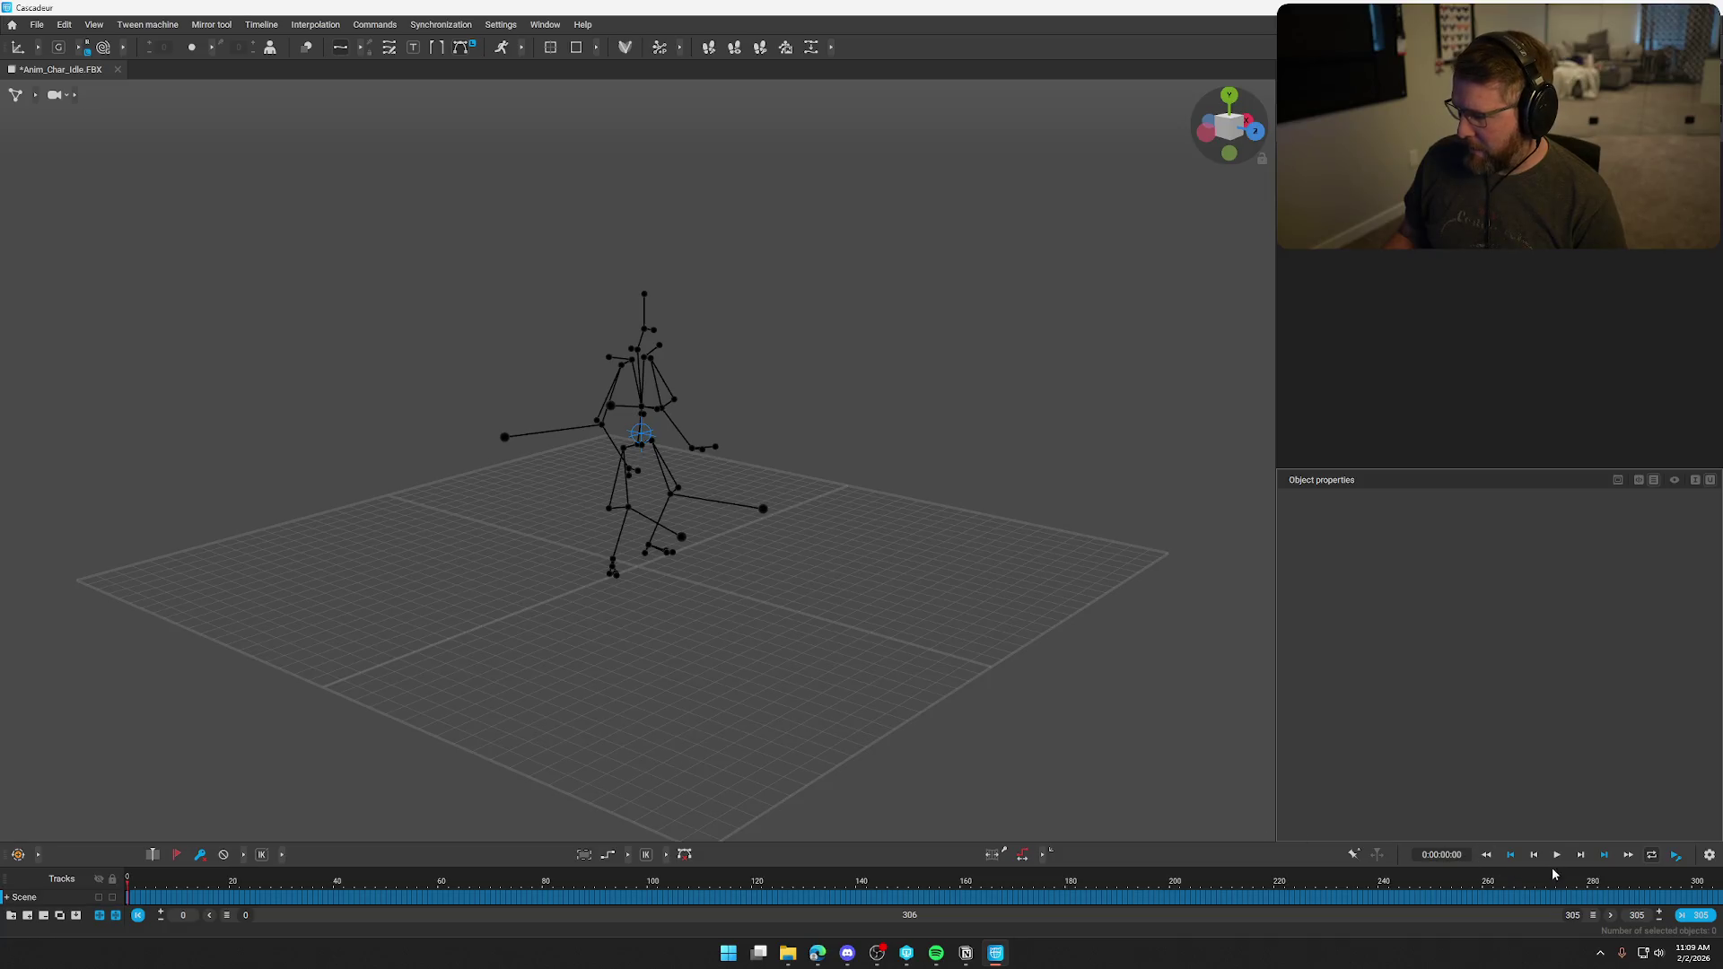
Play the Anim_Chair_Idle skeleton animation, pause and resume it, then return to frame 0.
click(1558, 855)
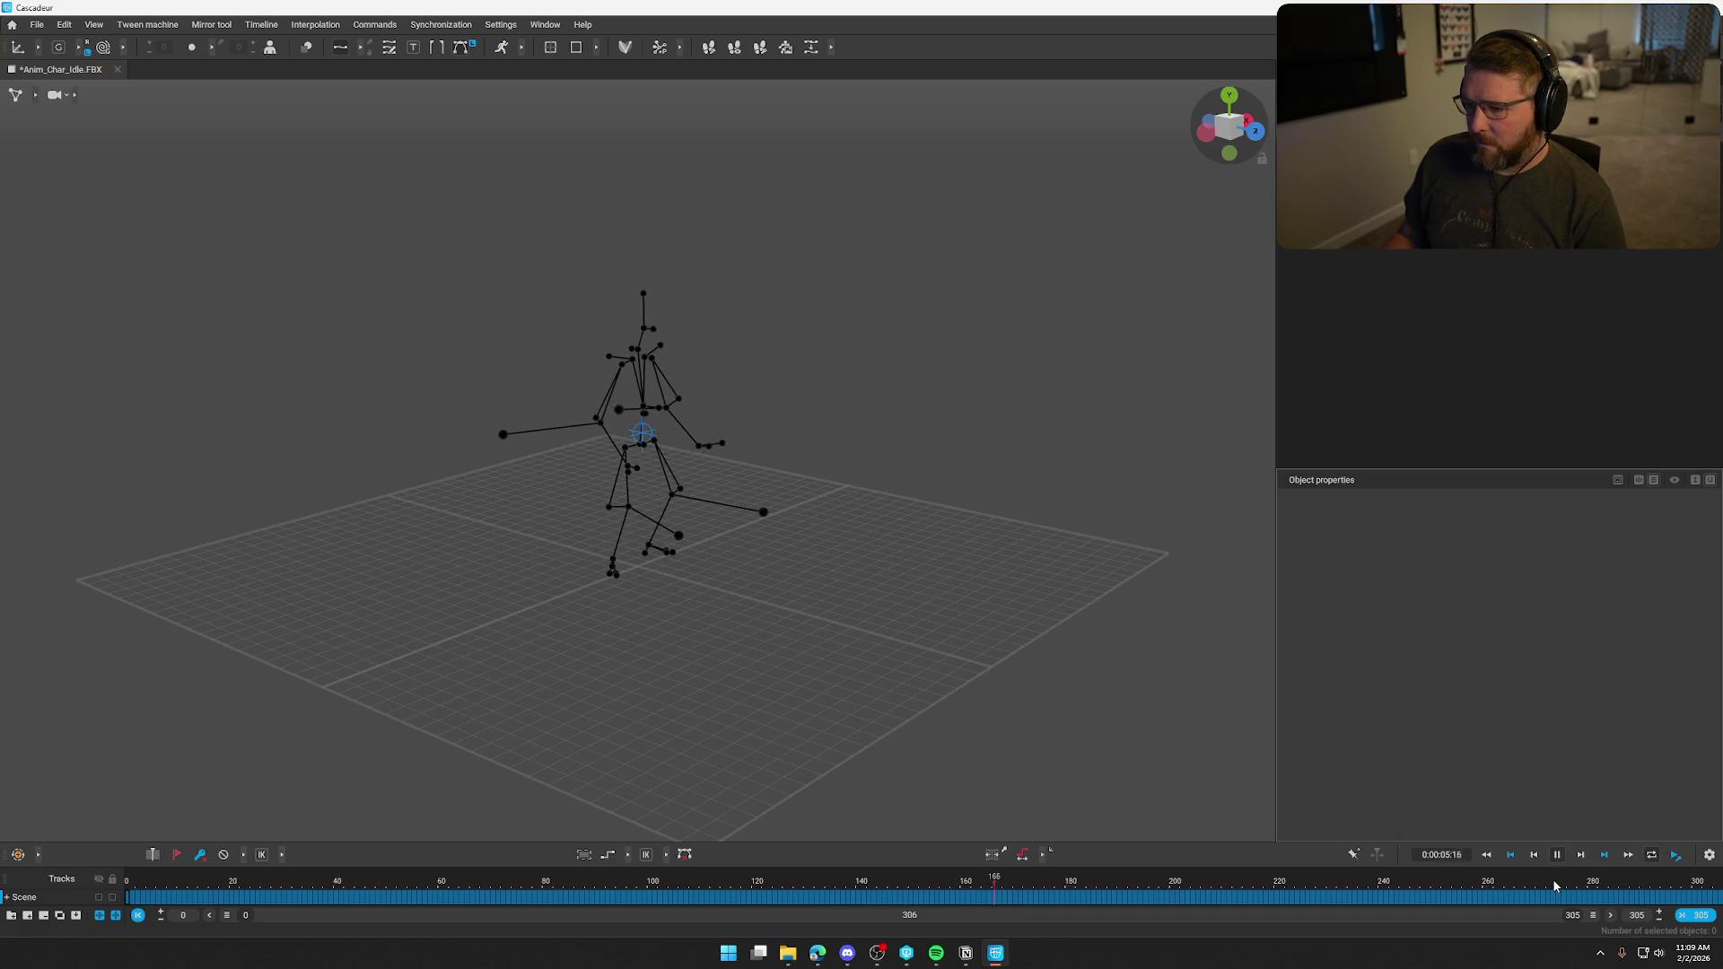
key(space)
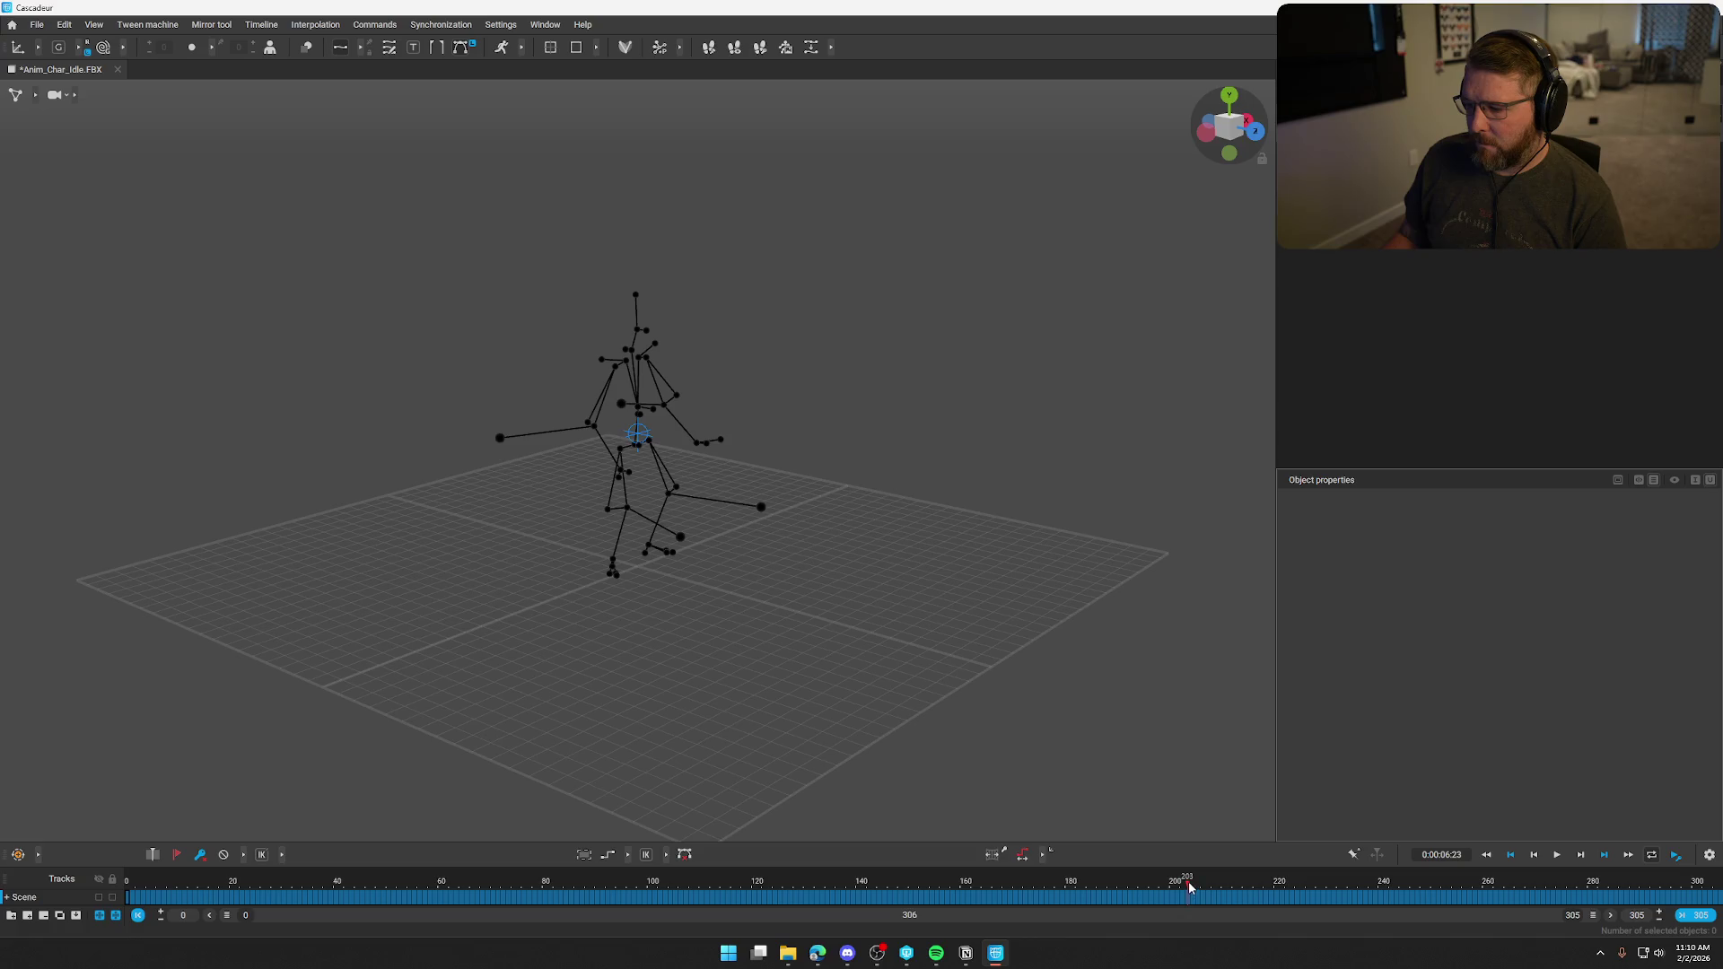
key(space)
key(Home)
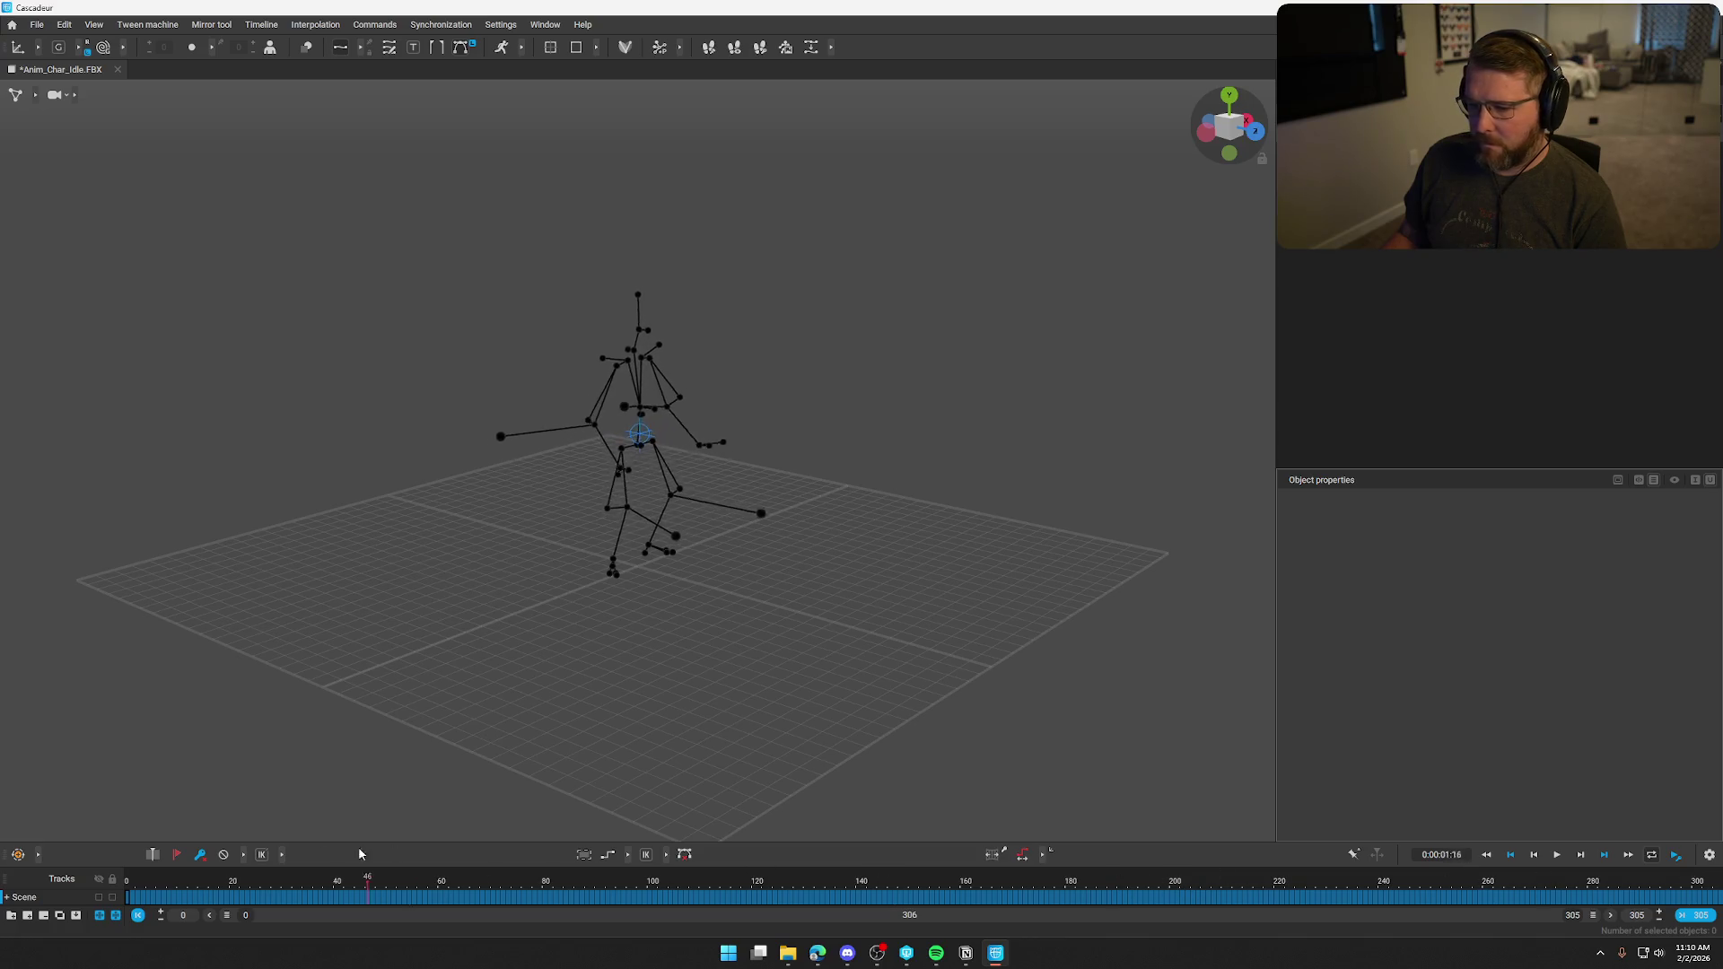
Orbit and zoom around the skeleton, then bring up the File menu.
mouse_move(884, 675)
mouse_down()
mouse_move(799, 639)
mouse_move(715, 643)
mouse_up()
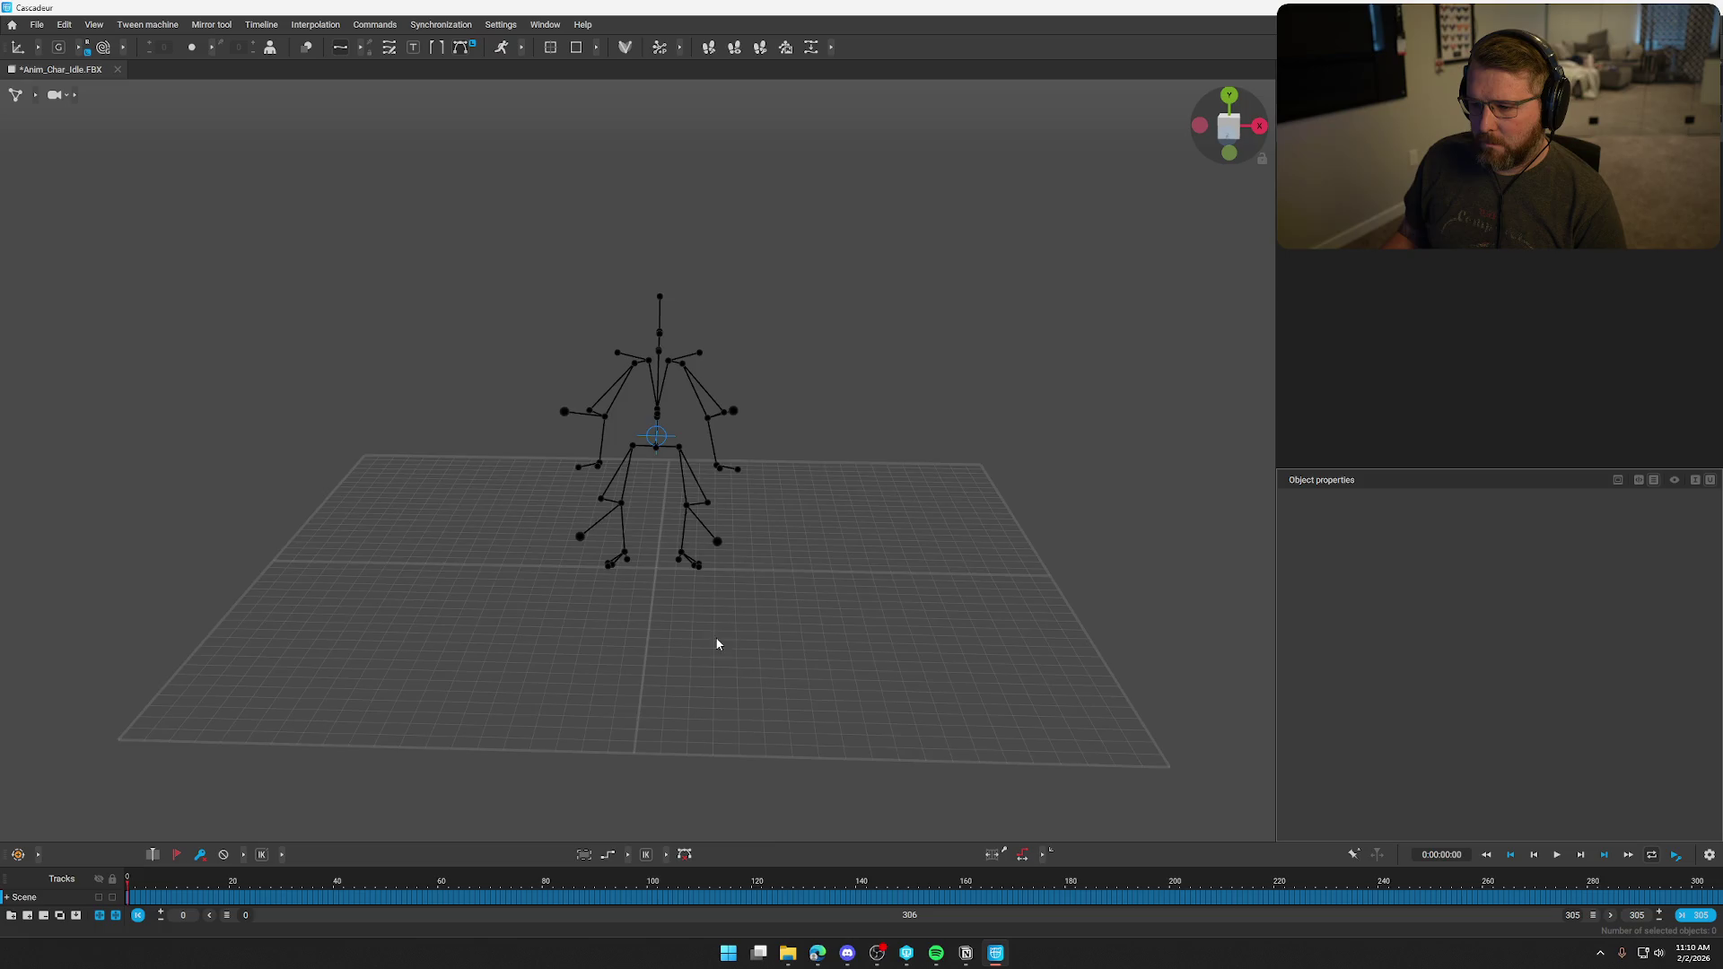
scroll(715, 643, up, 5)
mouse_move(823, 693)
mouse_down()
mouse_move(1161, 580)
mouse_move(1369, 600)
mouse_move(977, 584)
mouse_move(917, 667)
mouse_move(973, 661)
mouse_up()
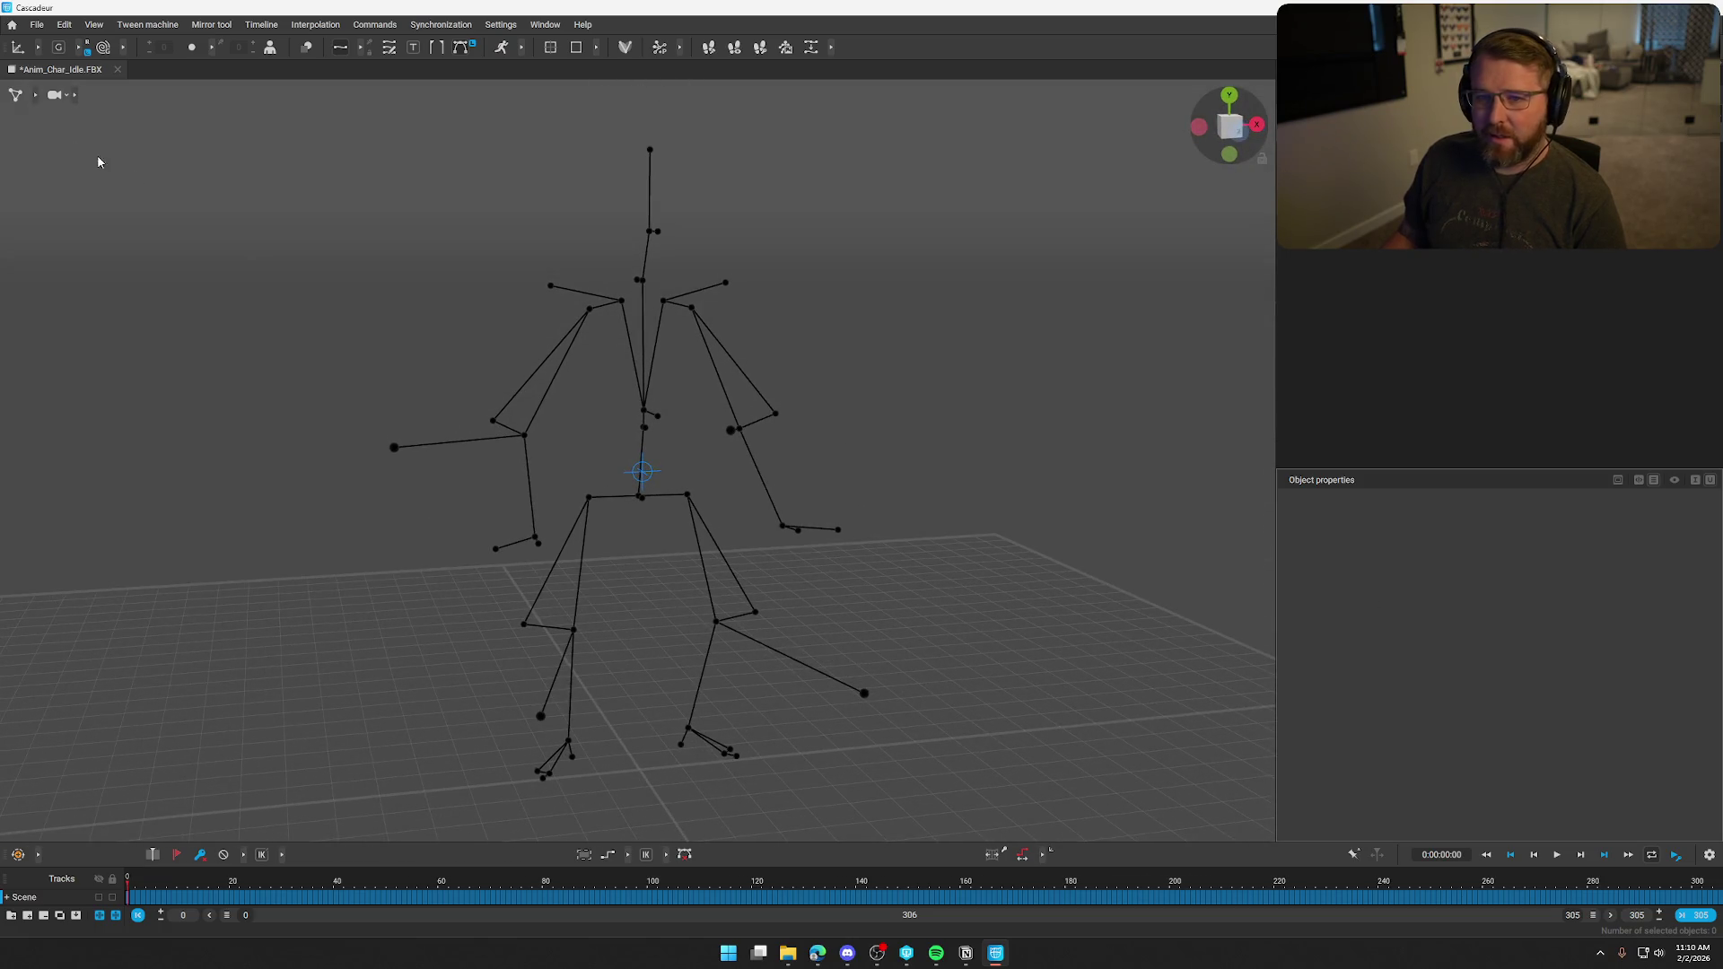
click(37, 27)
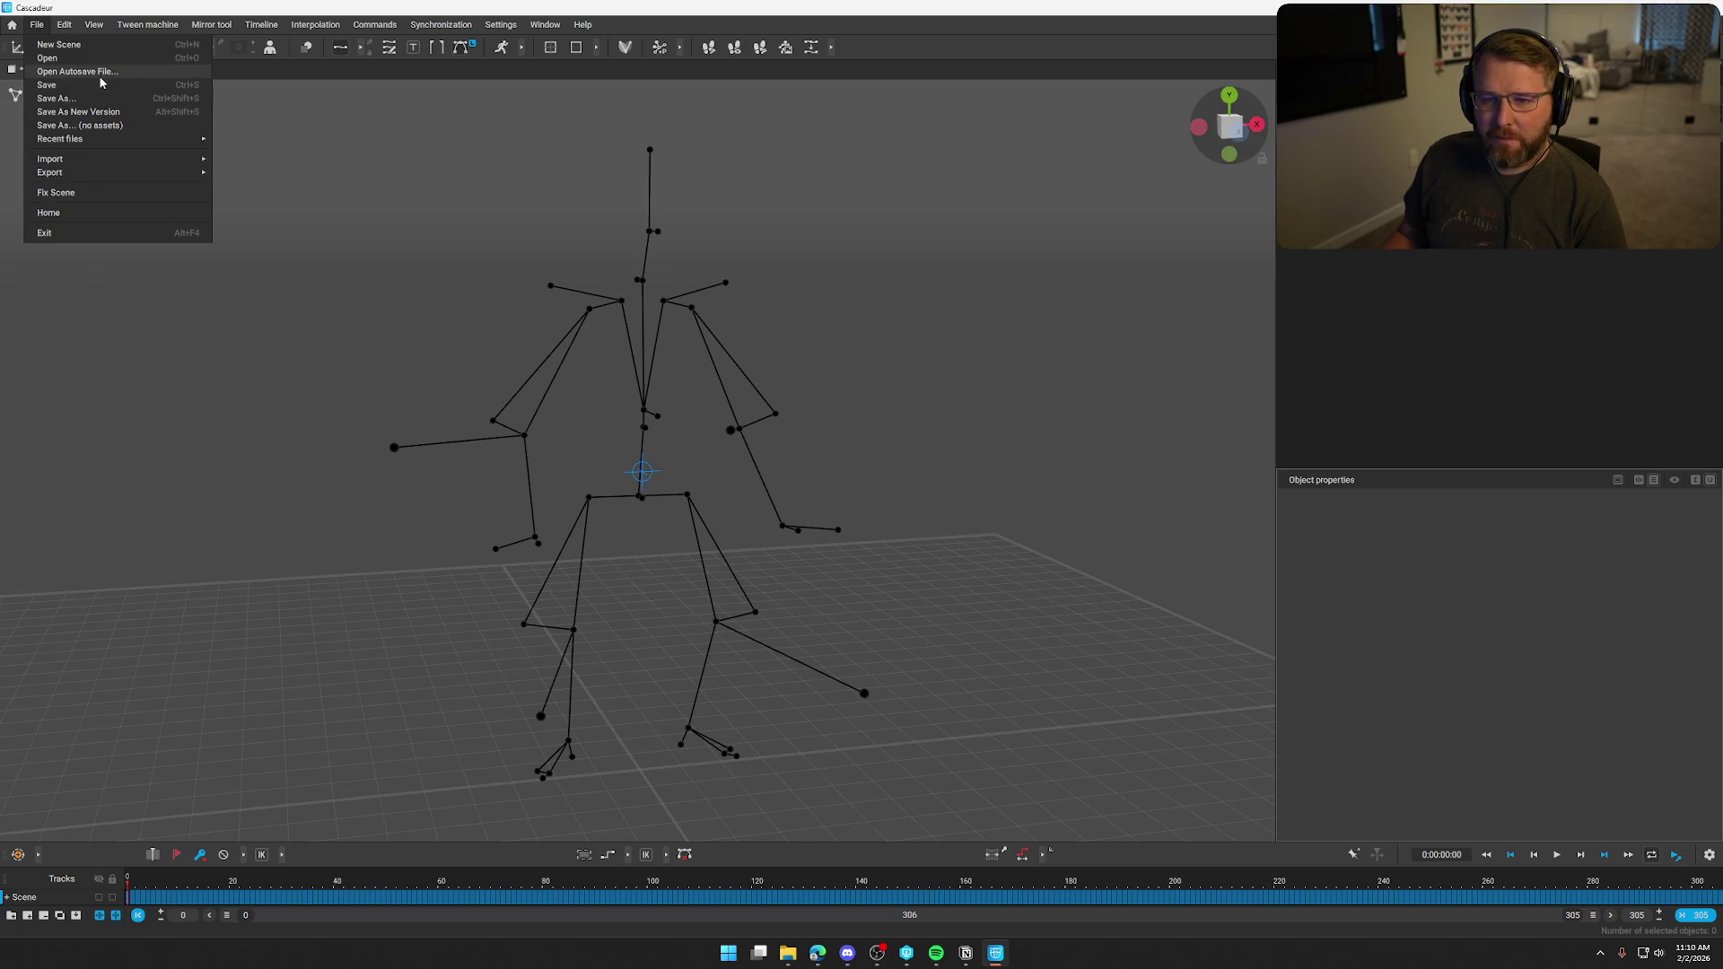
Load the UE5 Manny sample from the Home screen, then orbit and zoom around the mannequin.
click(121, 209)
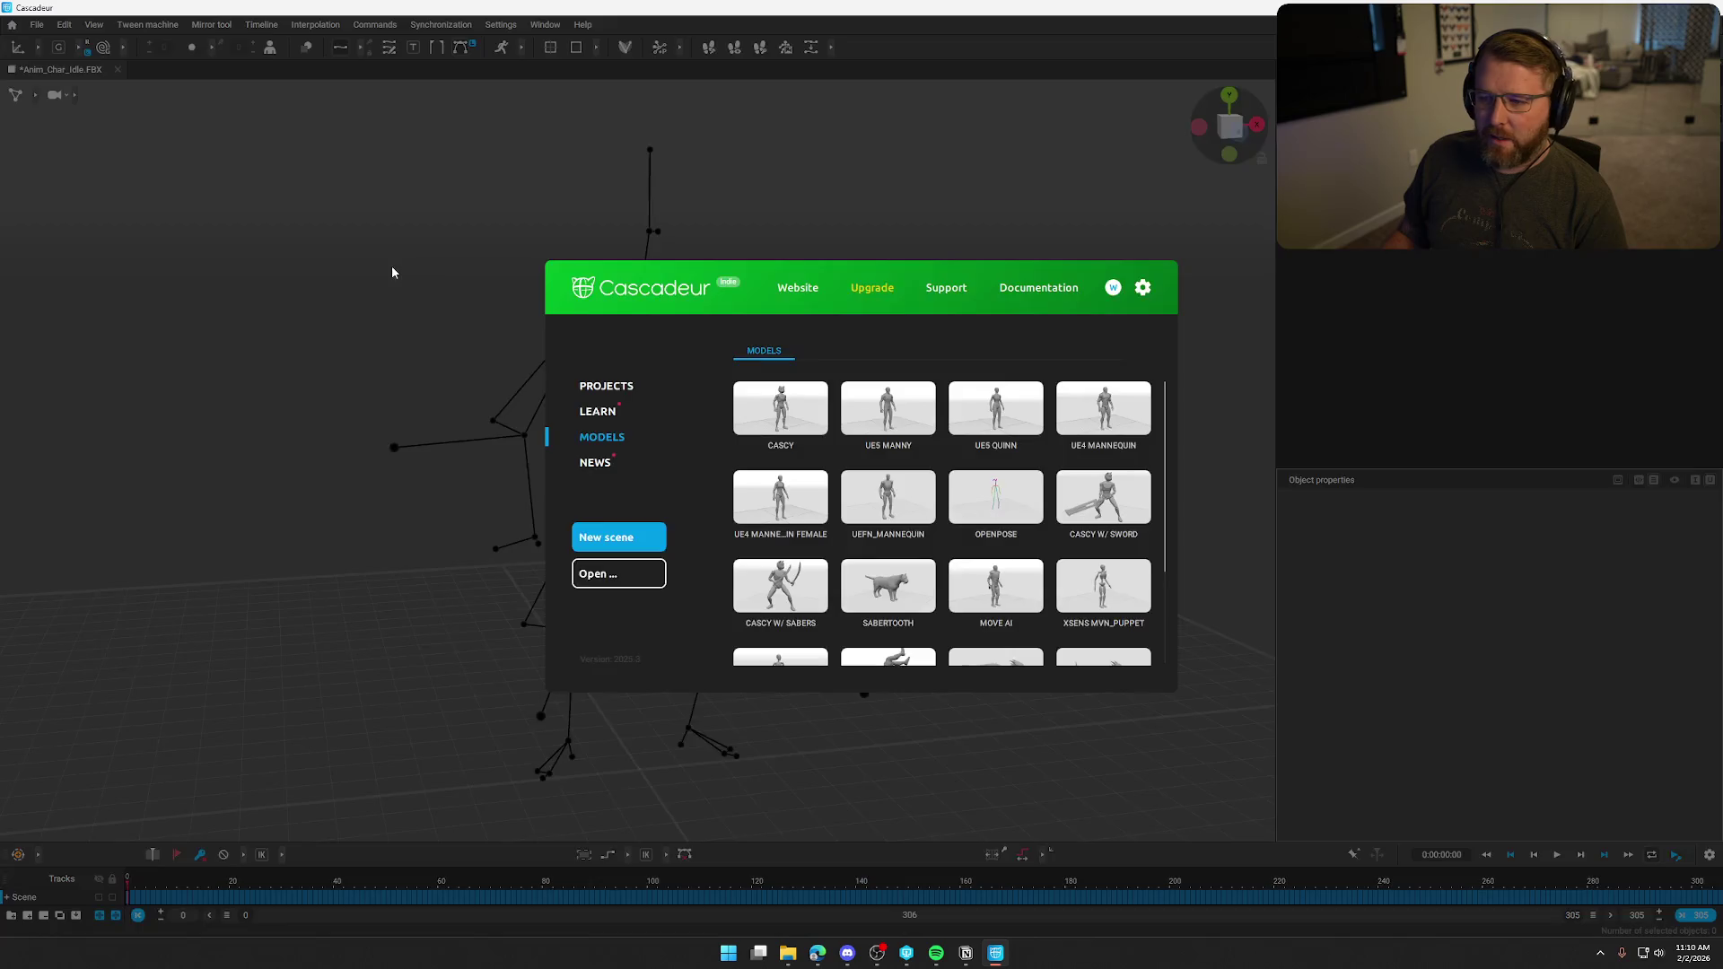
click(888, 410)
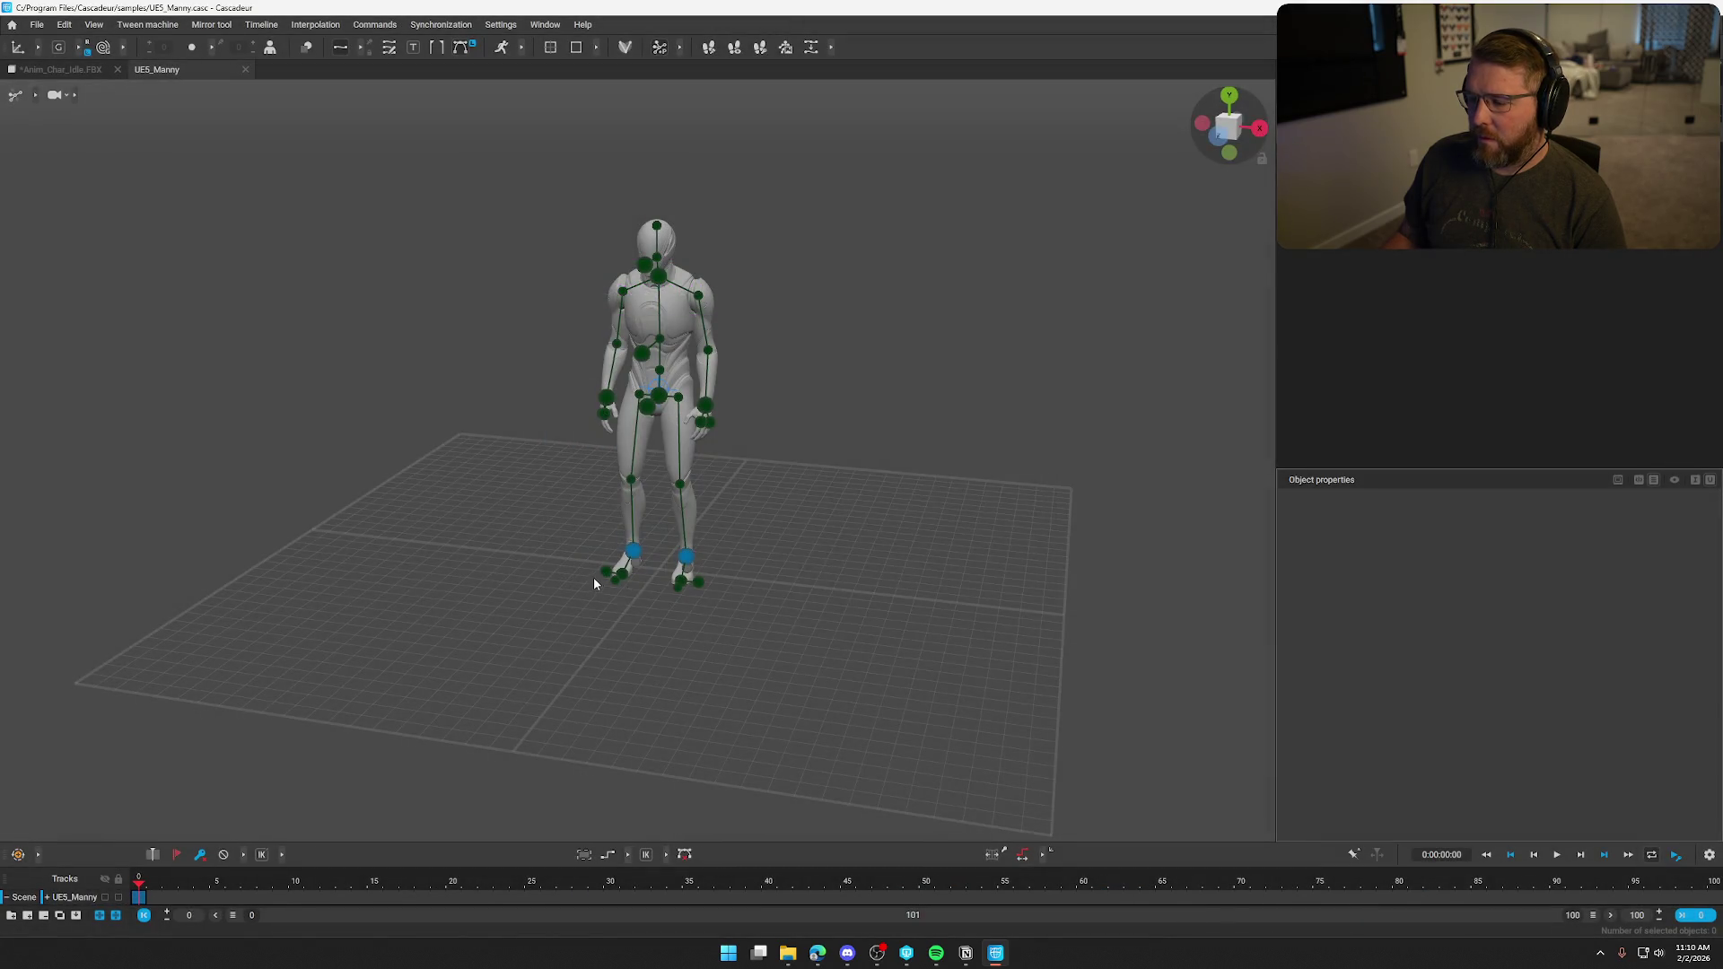
mouse_move(594, 581)
mouse_down()
mouse_move(707, 578)
mouse_move(704, 619)
mouse_move(787, 619)
mouse_move(894, 568)
mouse_move(838, 601)
mouse_move(881, 542)
mouse_move(762, 514)
mouse_move(754, 542)
mouse_move(854, 545)
mouse_up()
scroll(833, 600, up, 3)
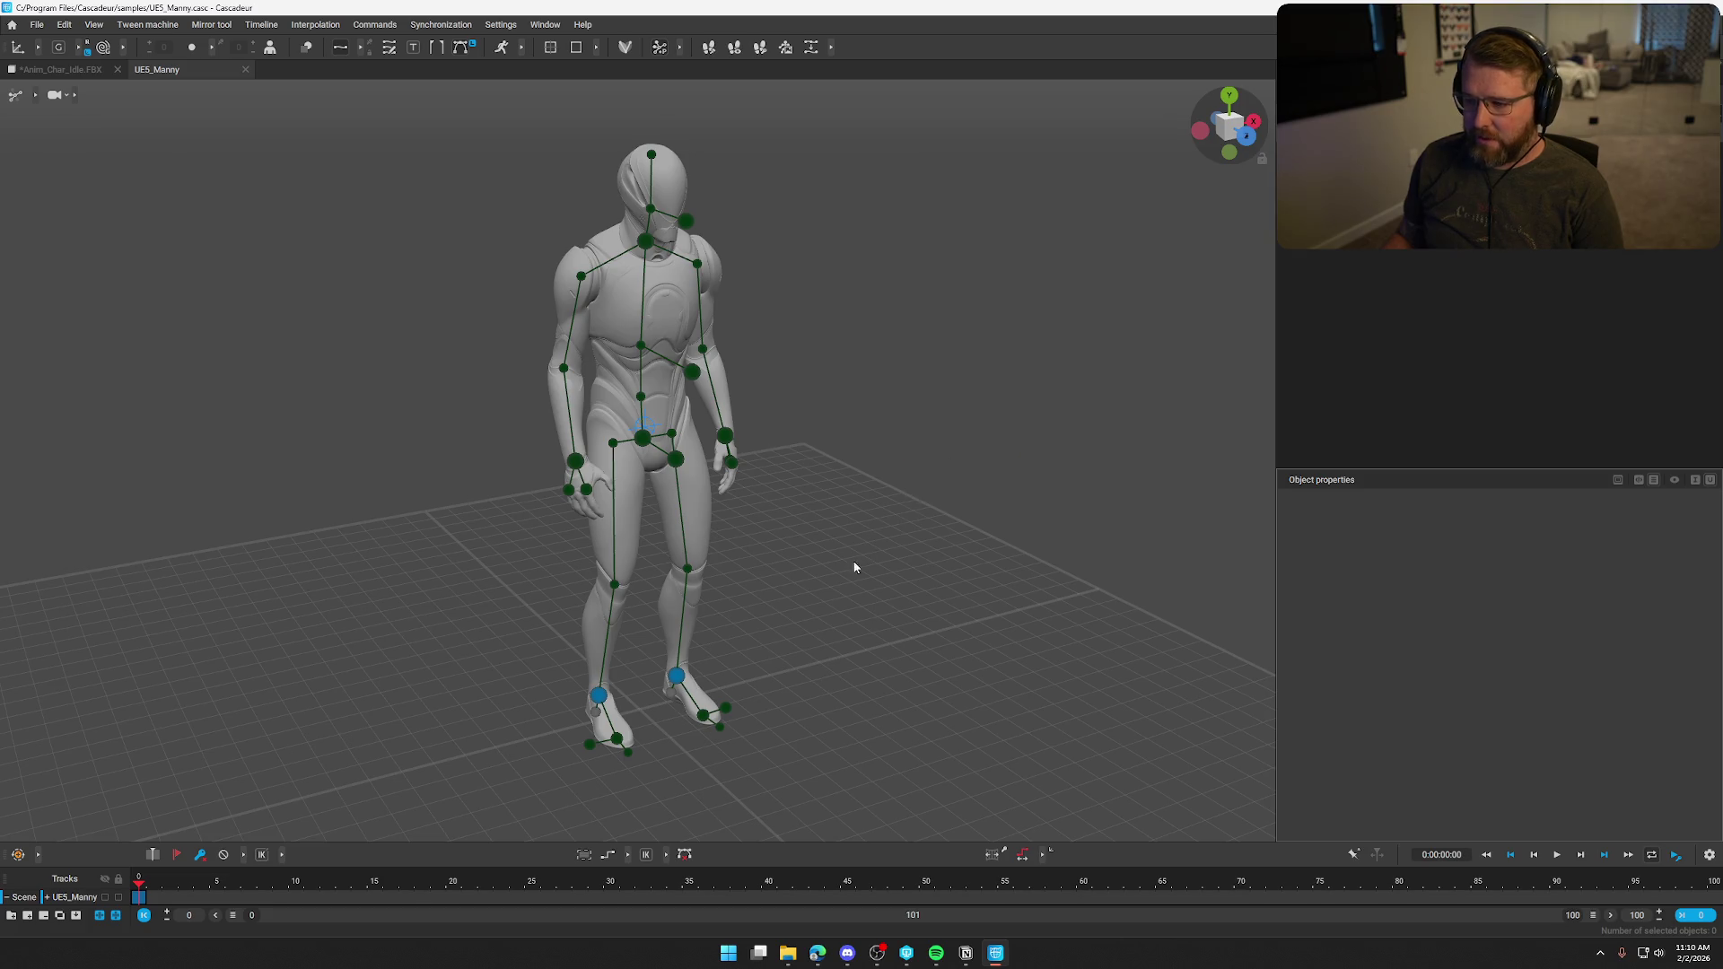
scroll(734, 403, up, 3)
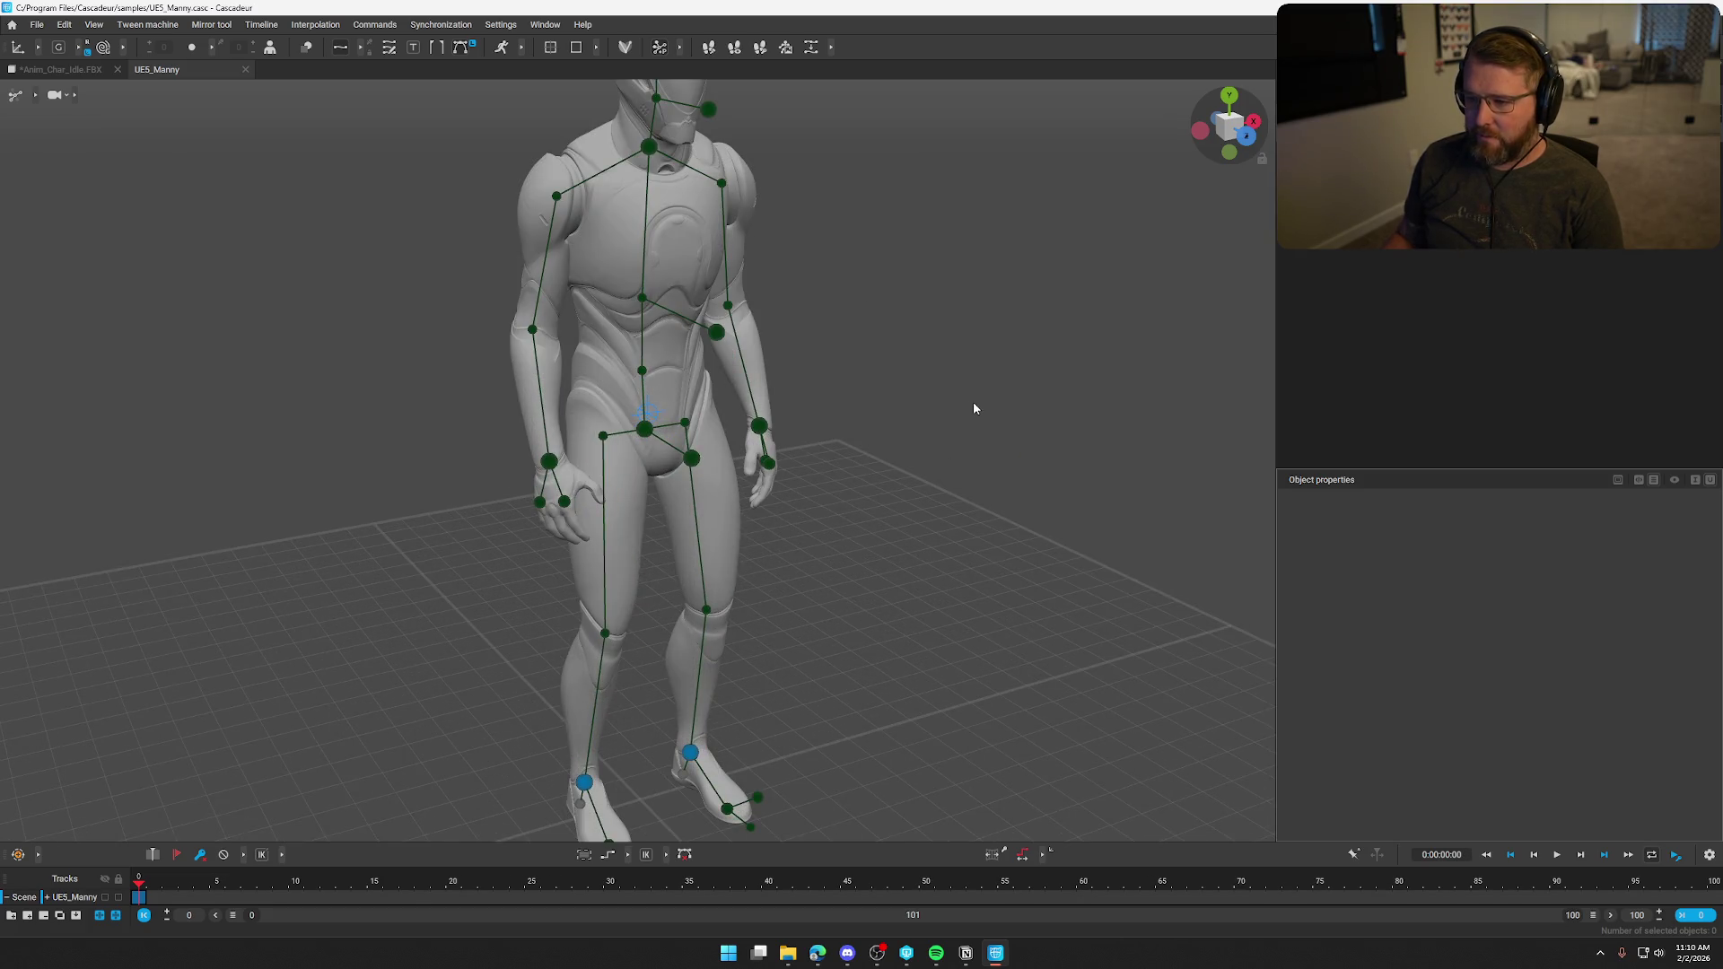
mouse_move(967, 415)
mouse_down()
mouse_move(1050, 358)
mouse_move(942, 401)
mouse_move(992, 434)
mouse_move(927, 450)
mouse_move(1031, 466)
mouse_move(1012, 468)
mouse_up()
scroll(985, 425, down, 5)
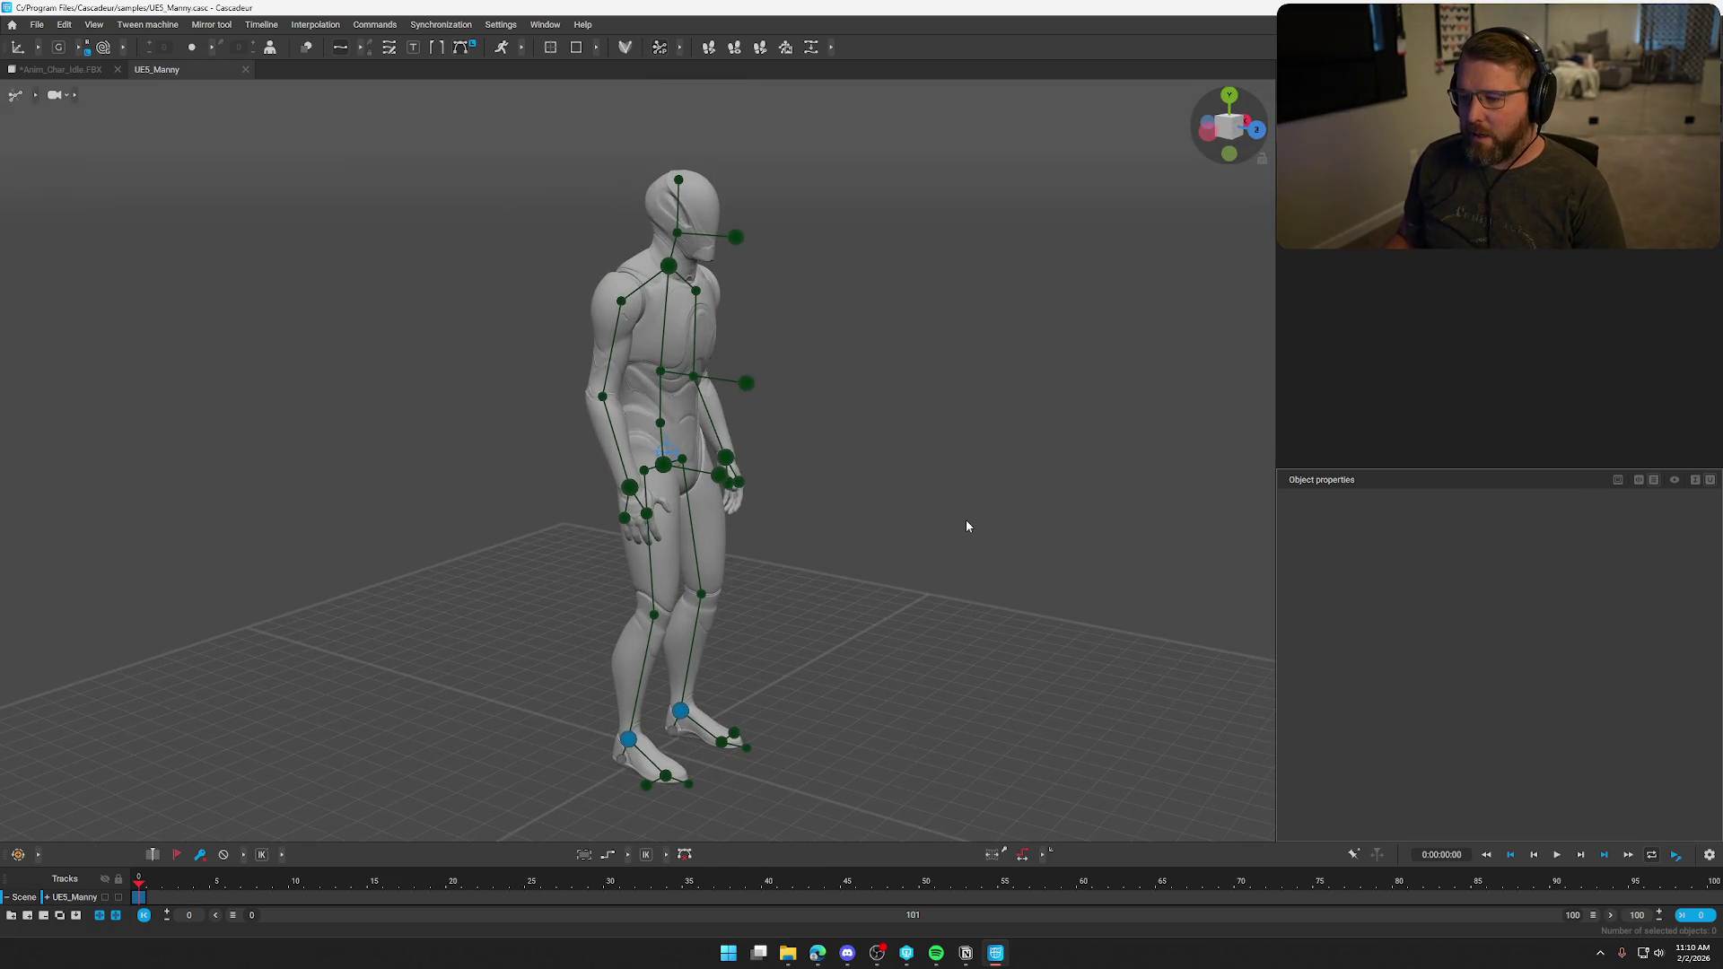
mouse_move(967, 523)
mouse_down()
mouse_move(977, 550)
mouse_move(937, 582)
mouse_move(953, 579)
mouse_up()
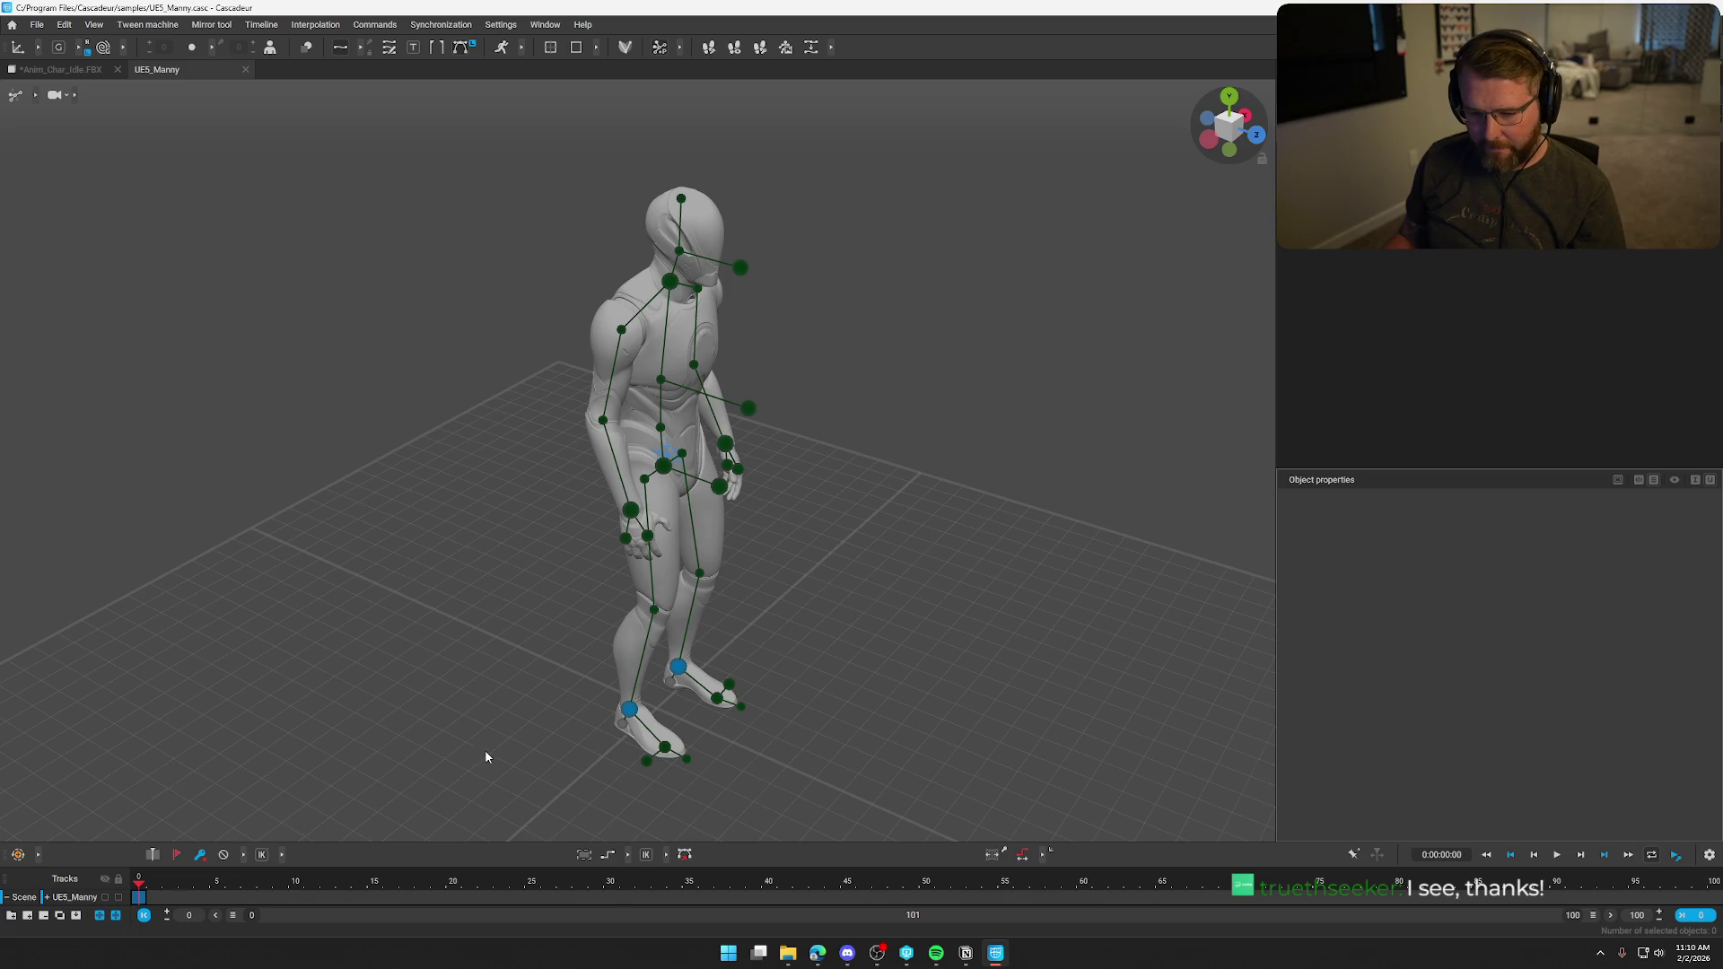
click(630, 510)
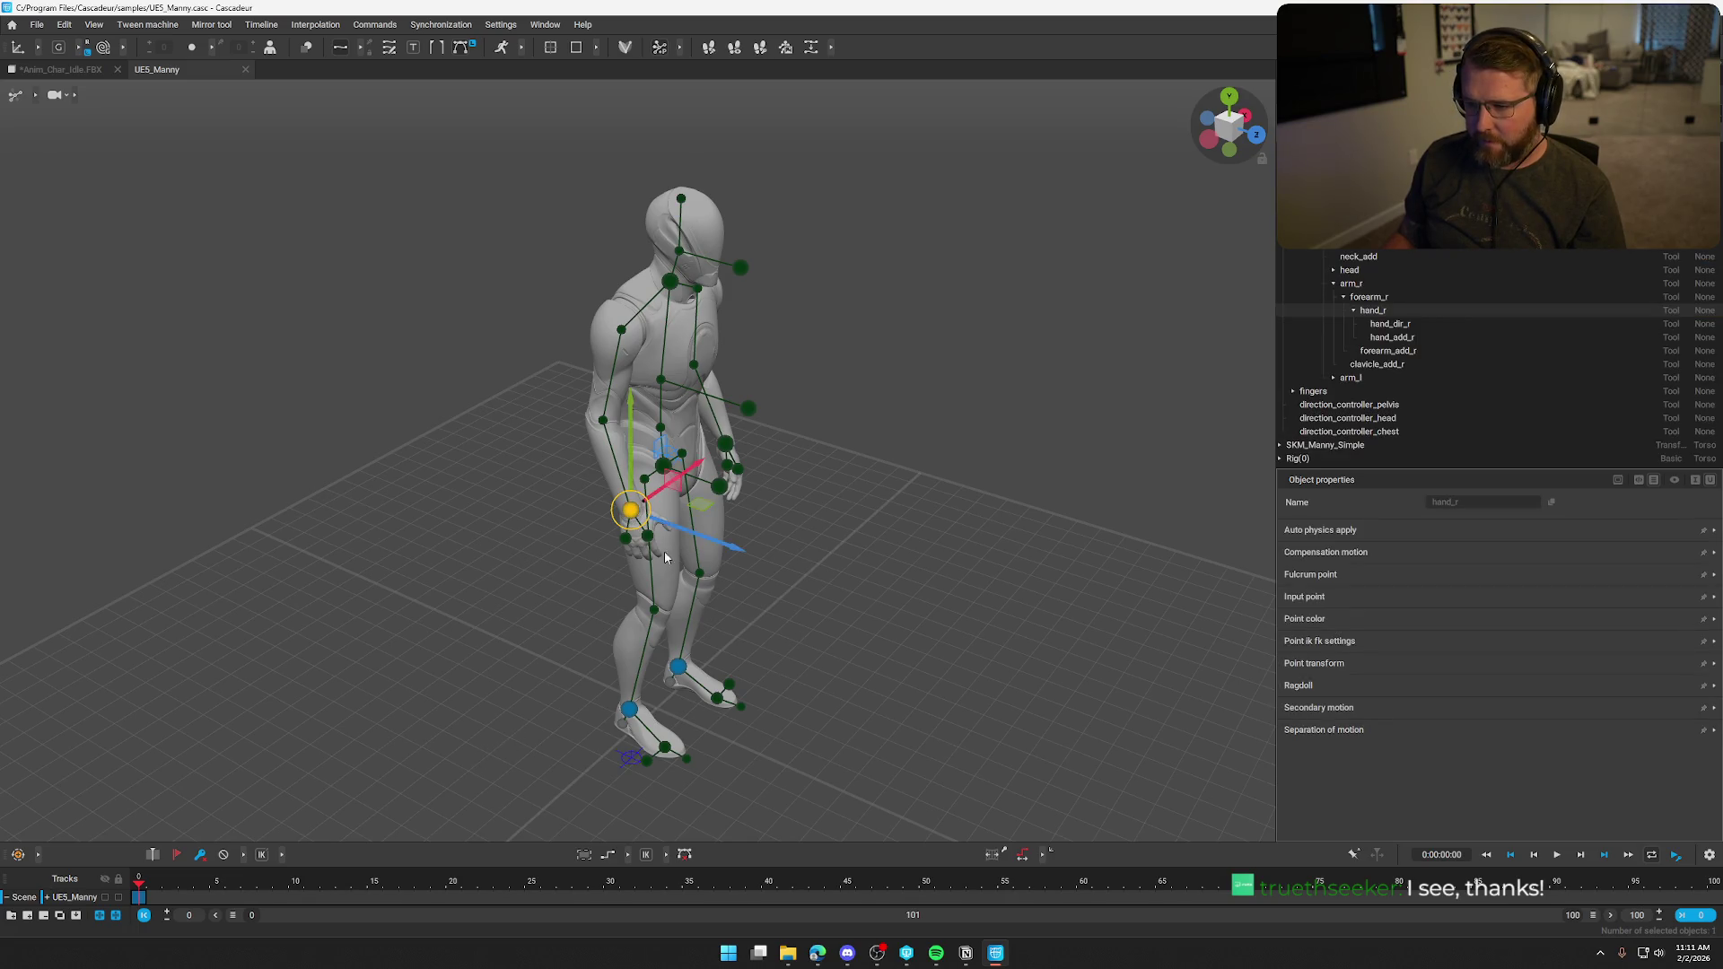
mouse_move(804, 553)
mouse_down()
mouse_move(850, 551)
mouse_move(857, 510)
mouse_move(766, 381)
mouse_move(841, 377)
mouse_move(861, 358)
mouse_move(800, 358)
mouse_move(927, 434)
mouse_move(991, 541)
mouse_move(930, 562)
mouse_move(957, 569)
mouse_move(739, 505)
mouse_move(890, 533)
mouse_move(729, 486)
mouse_move(929, 551)
mouse_move(769, 507)
mouse_move(966, 584)
mouse_move(930, 542)
mouse_up()
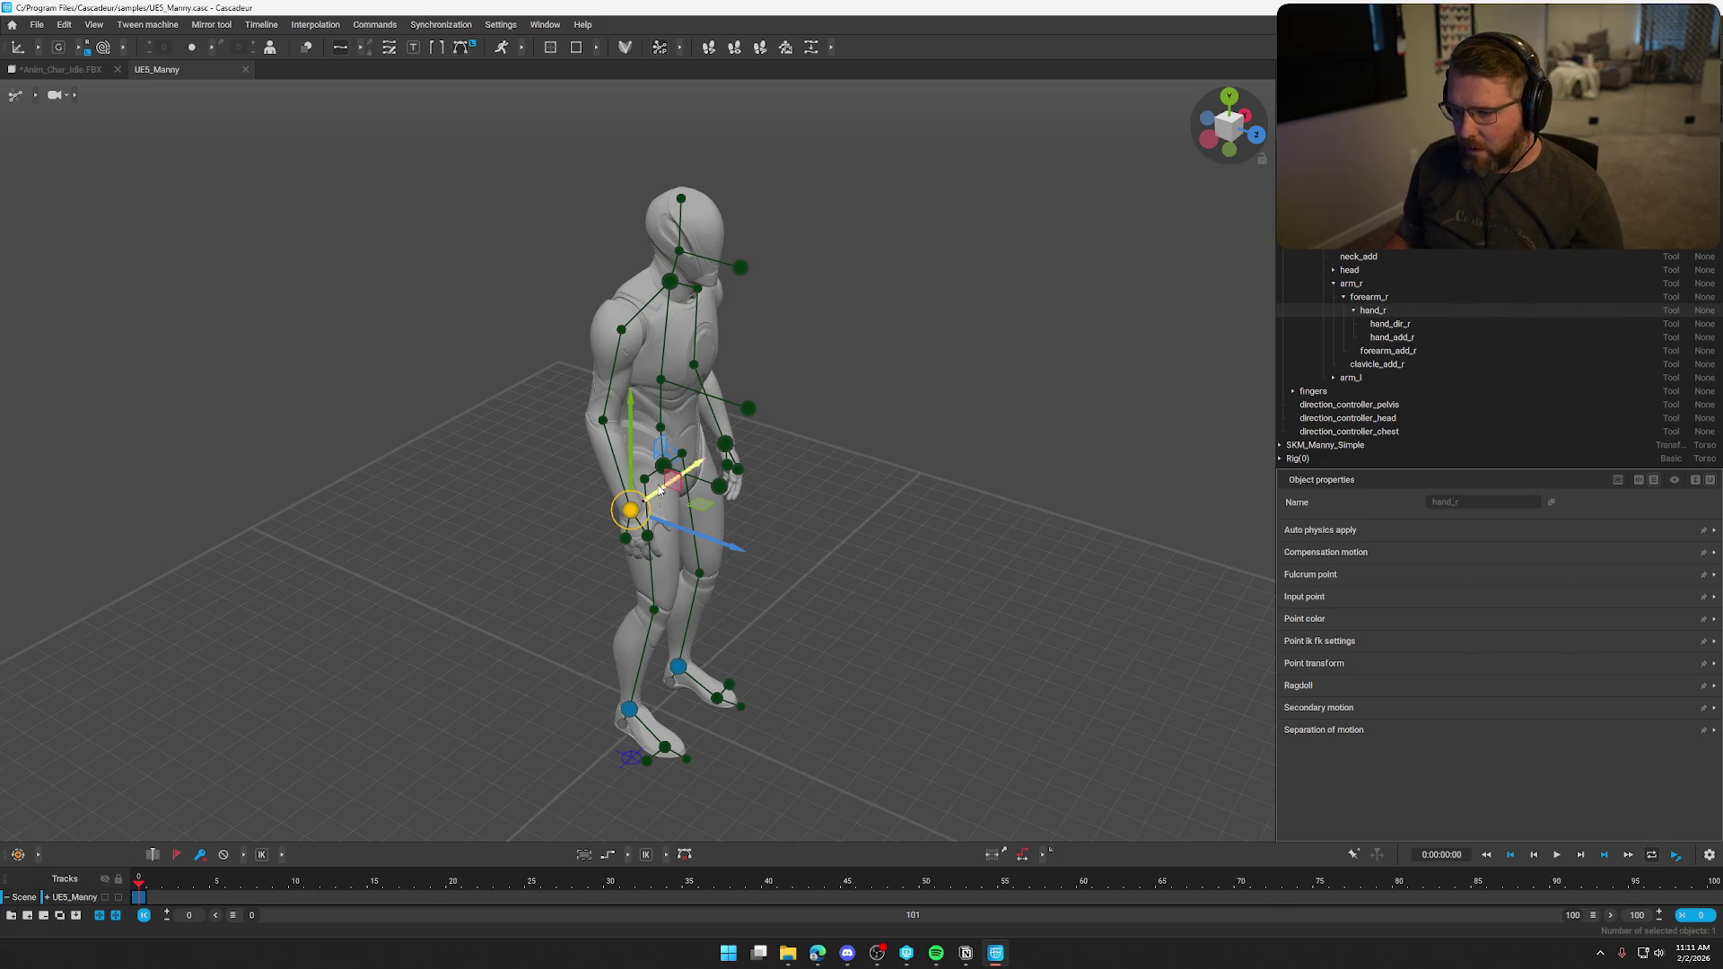
mouse_move(677, 484)
mouse_down()
mouse_move(735, 466)
mouse_move(718, 398)
mouse_move(700, 462)
mouse_move(931, 503)
mouse_move(896, 532)
mouse_up()
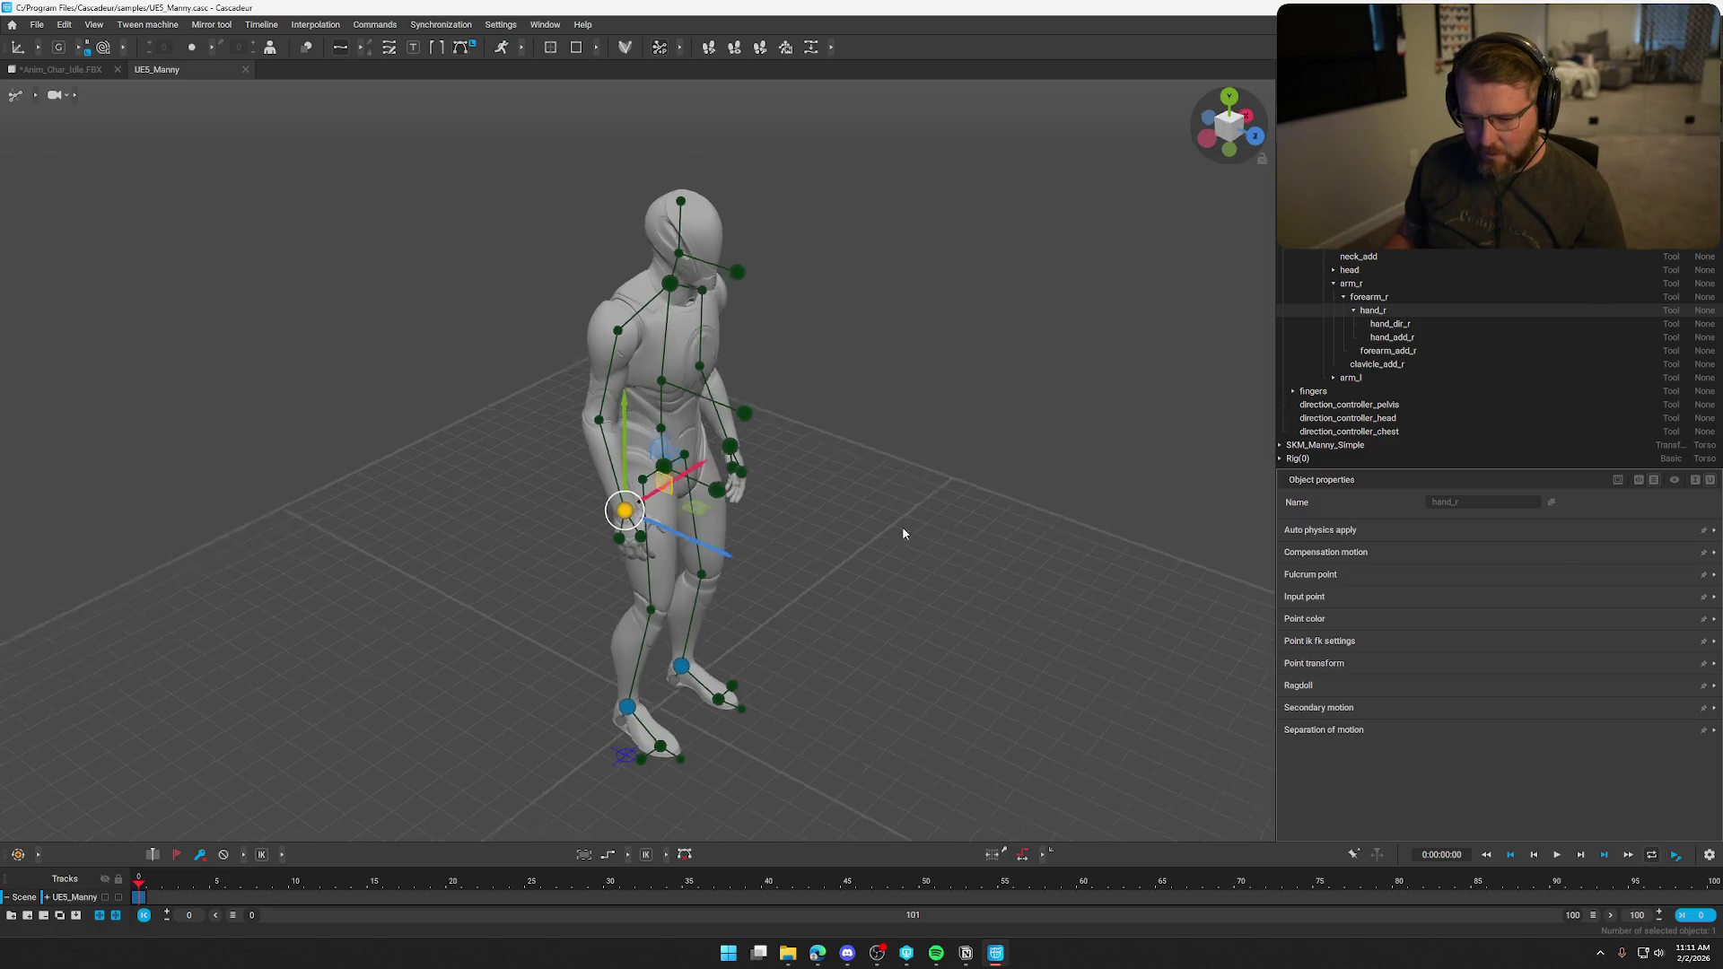
key(ctrl+z)
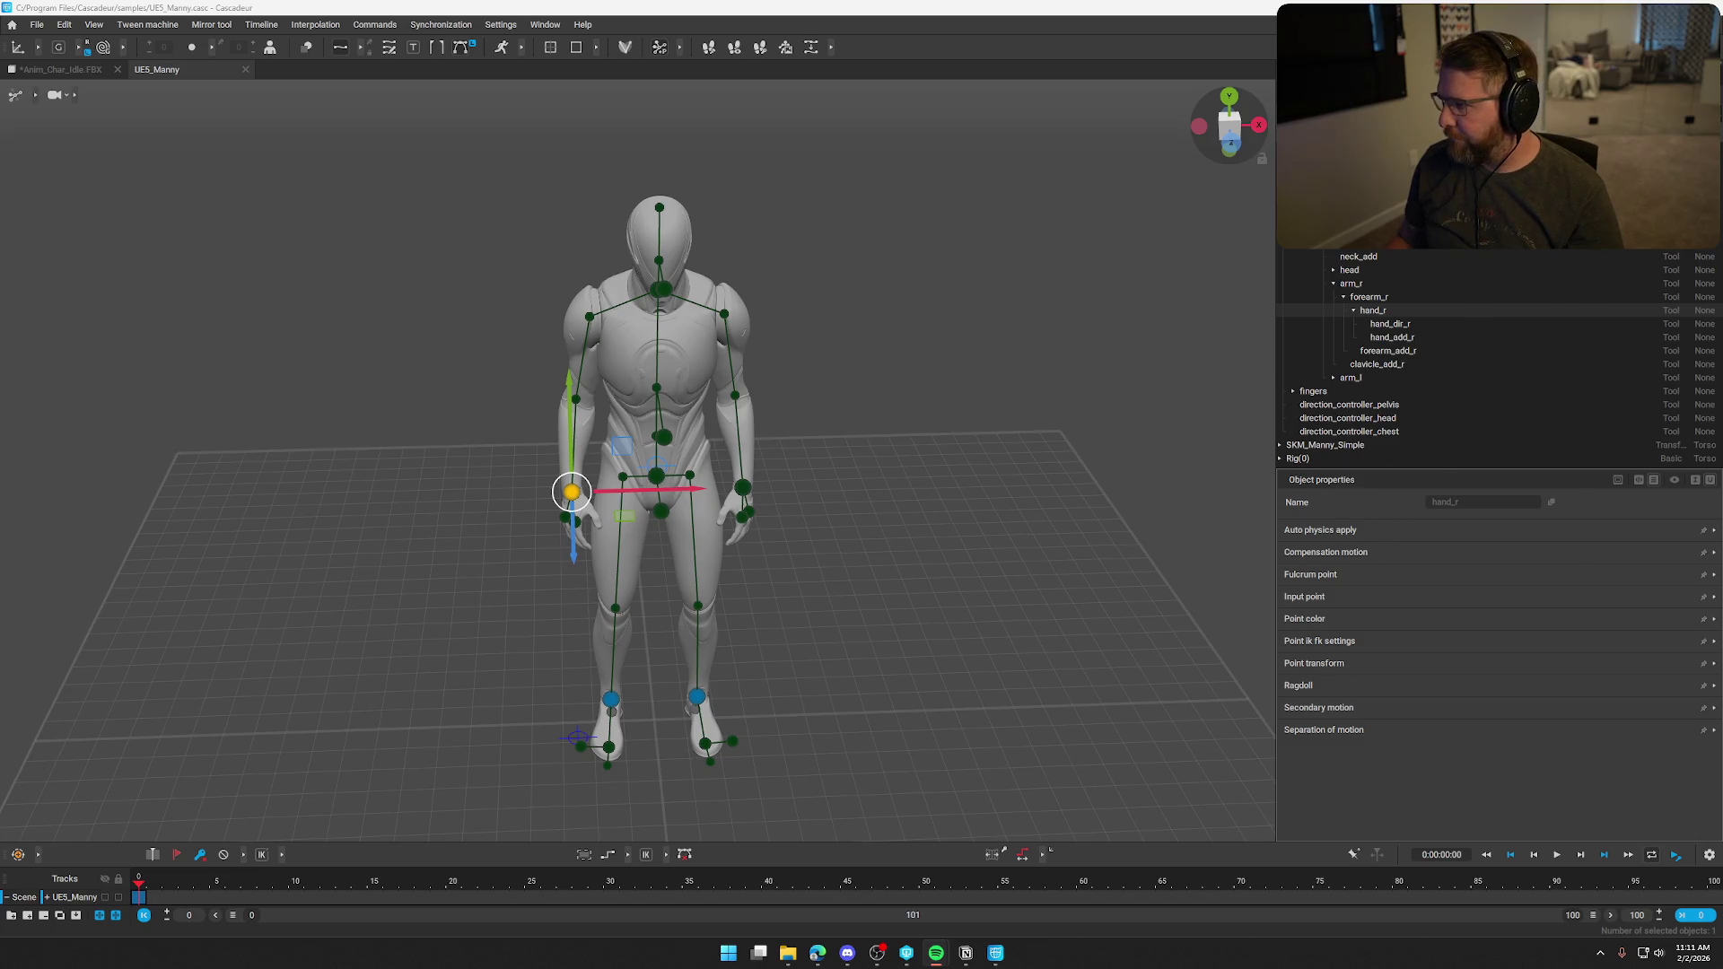
Browse the scene Settings panel, expanding and collapsing the Mirror section.
click(1319, 90)
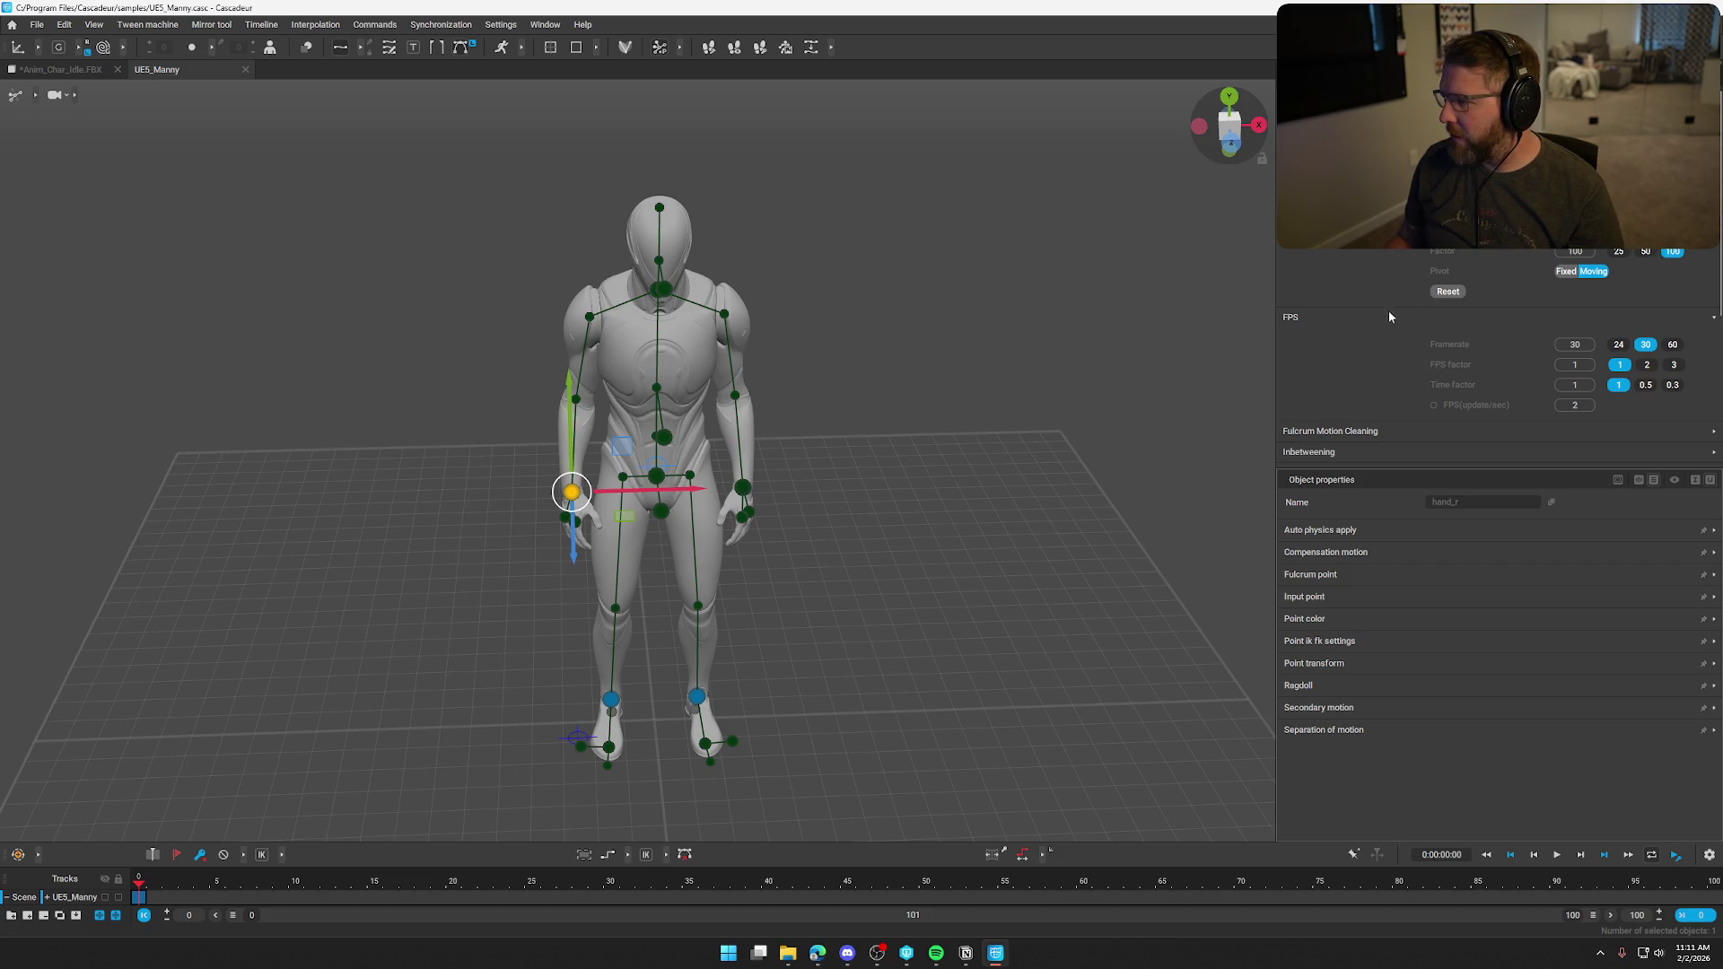
scroll(1394, 323, down, 5)
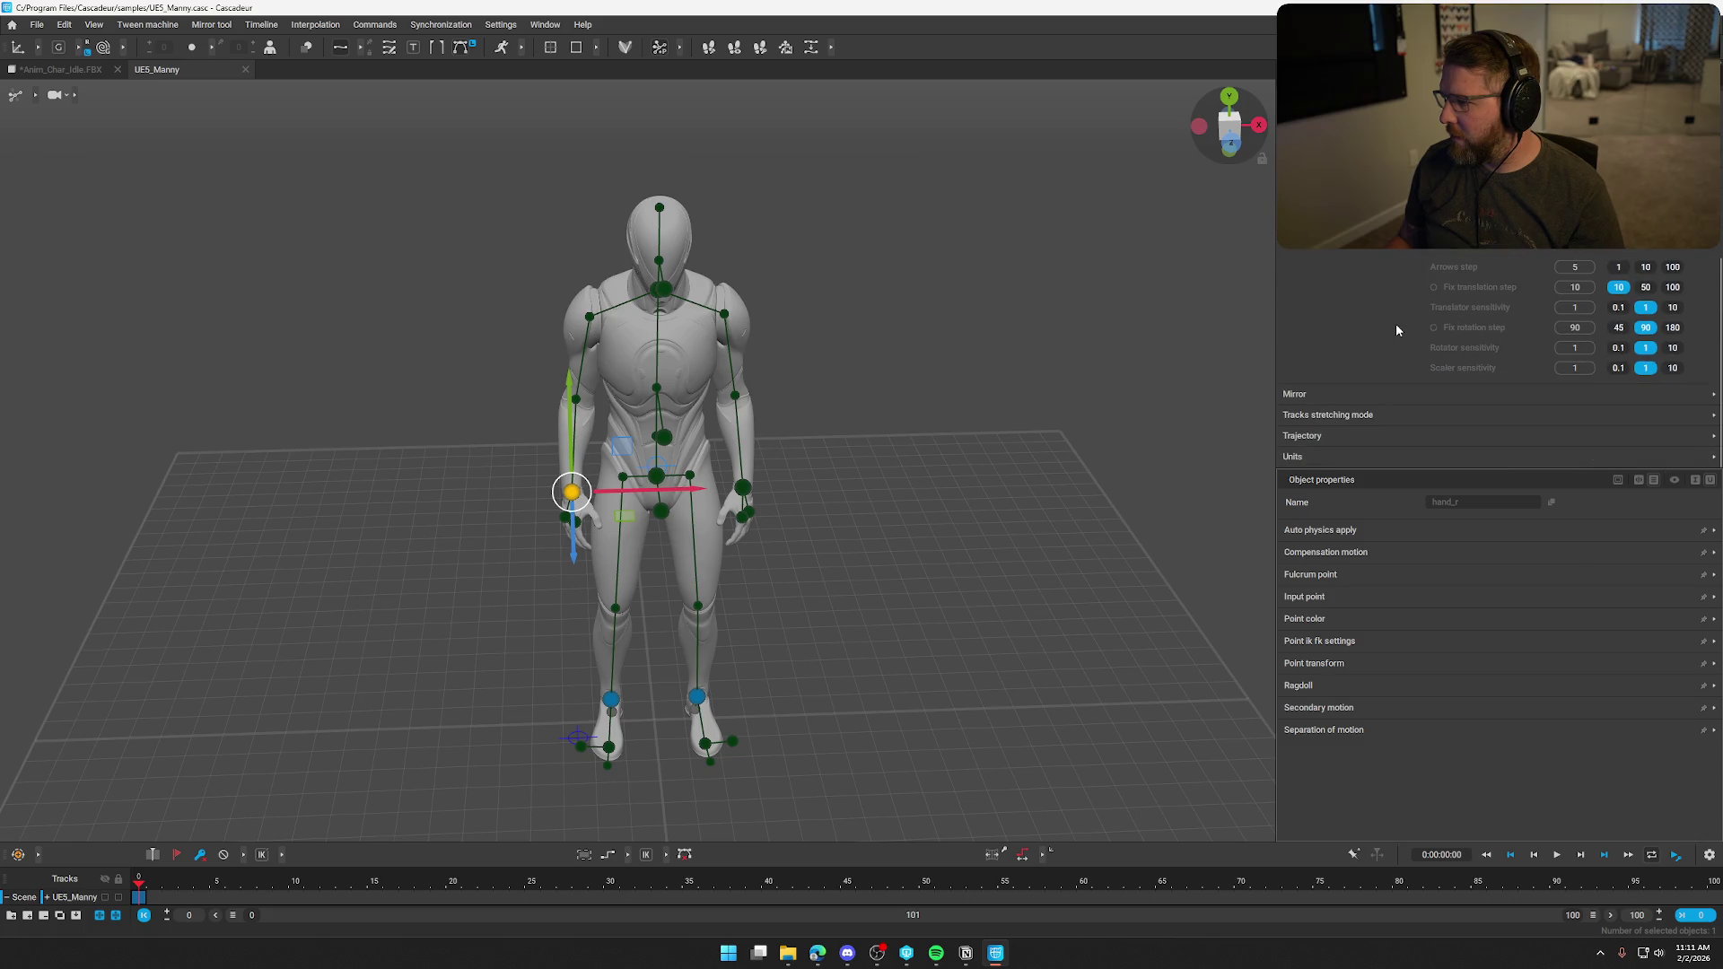
click(1390, 400)
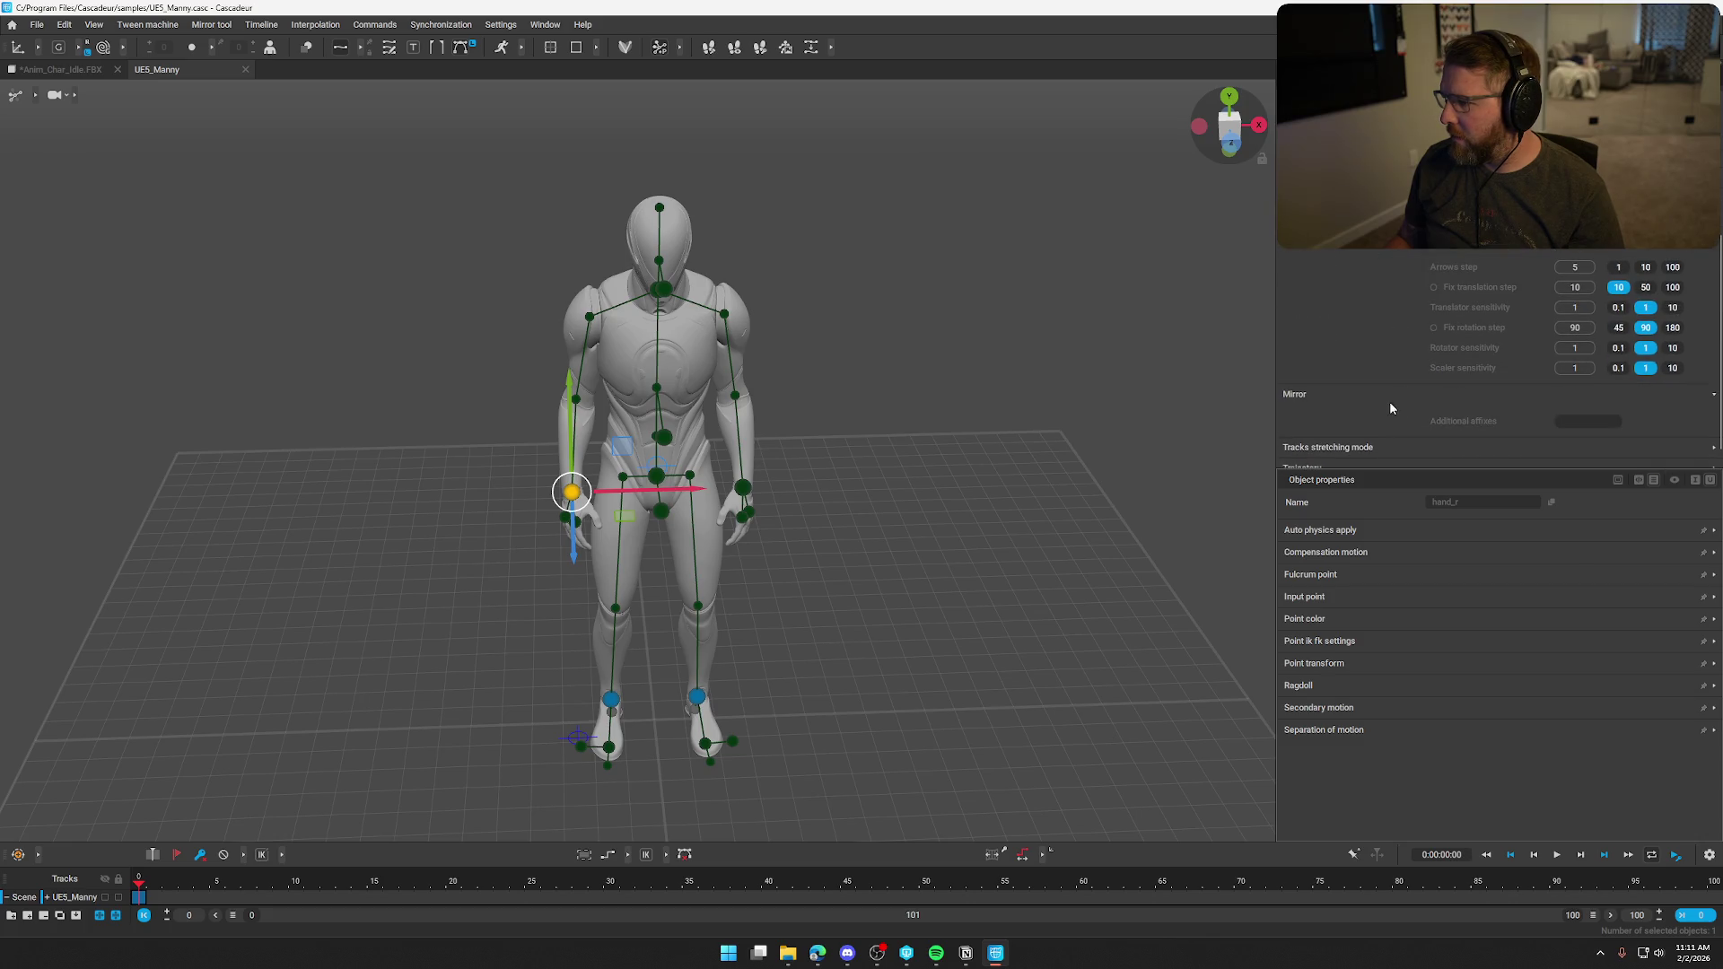
click(1331, 397)
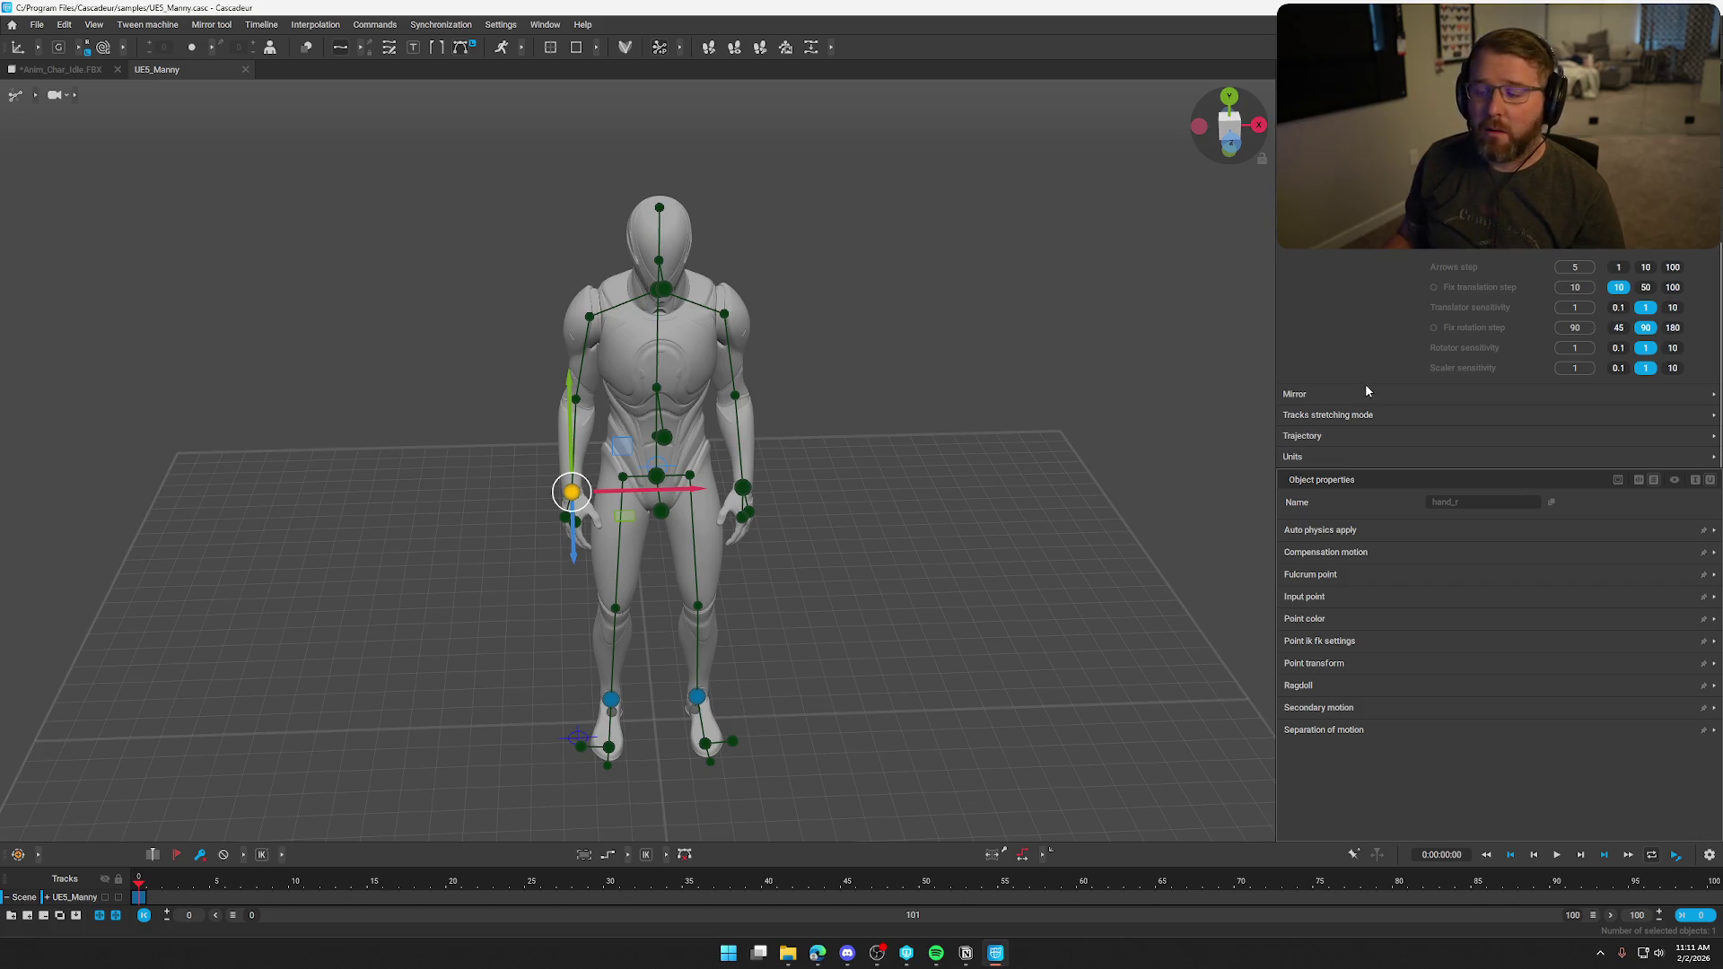
scroll(1367, 385, up, 5)
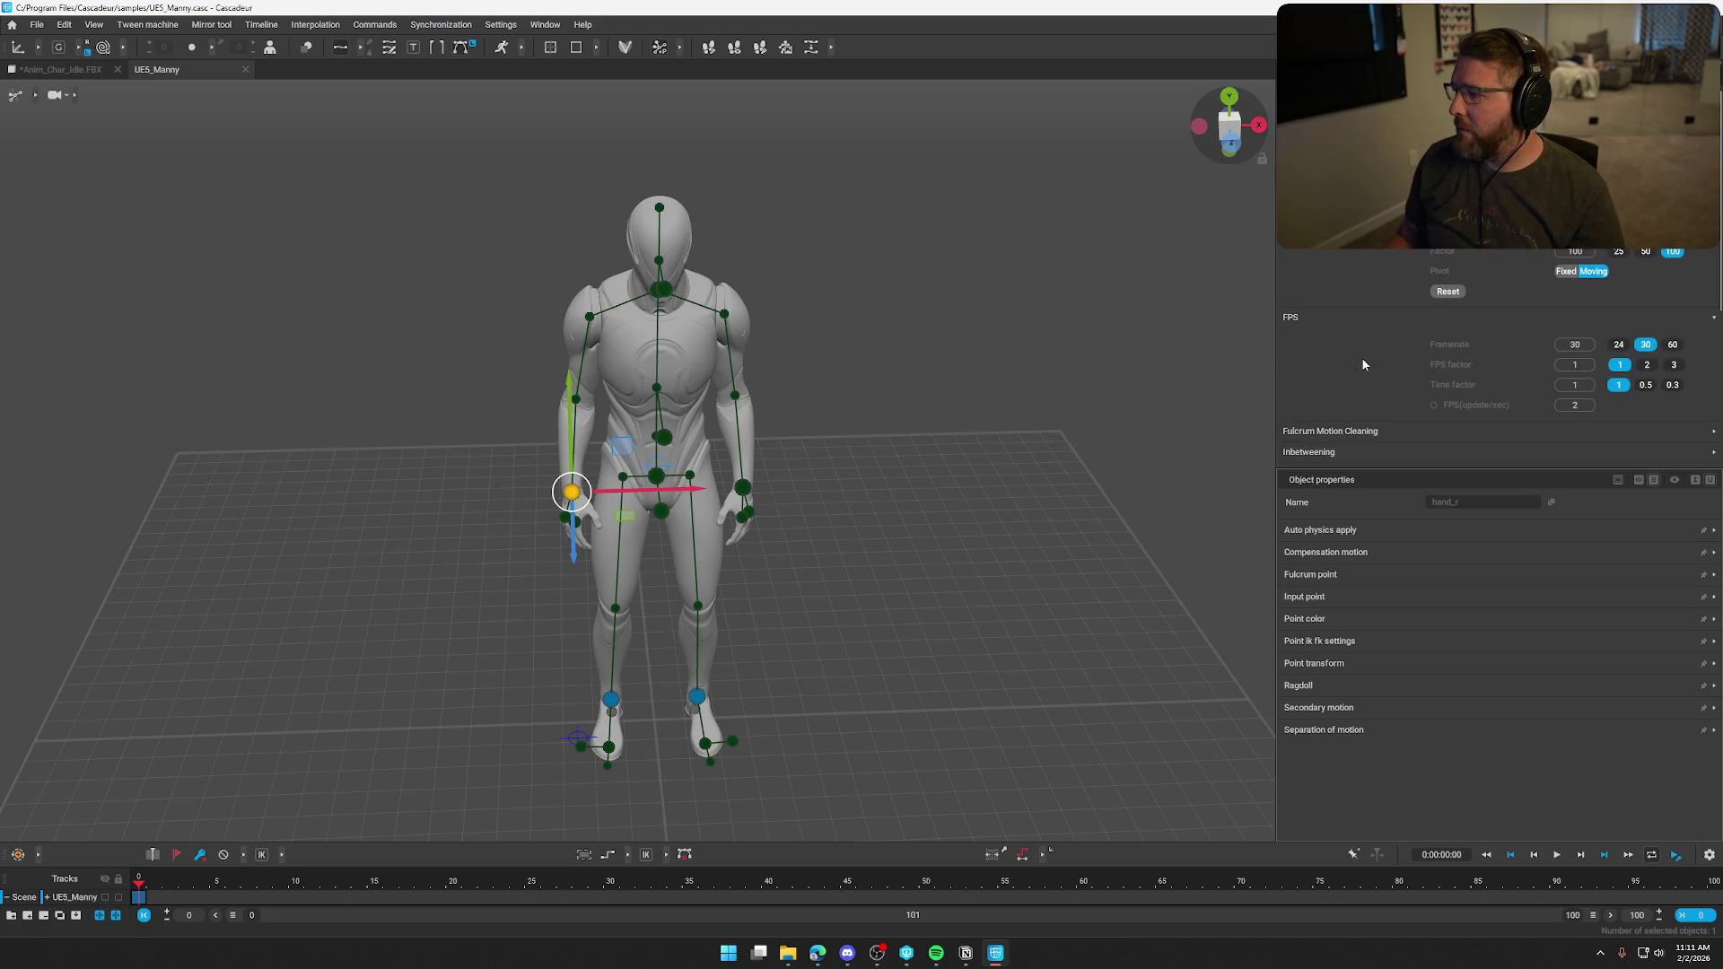
scroll(1364, 359, down, 5)
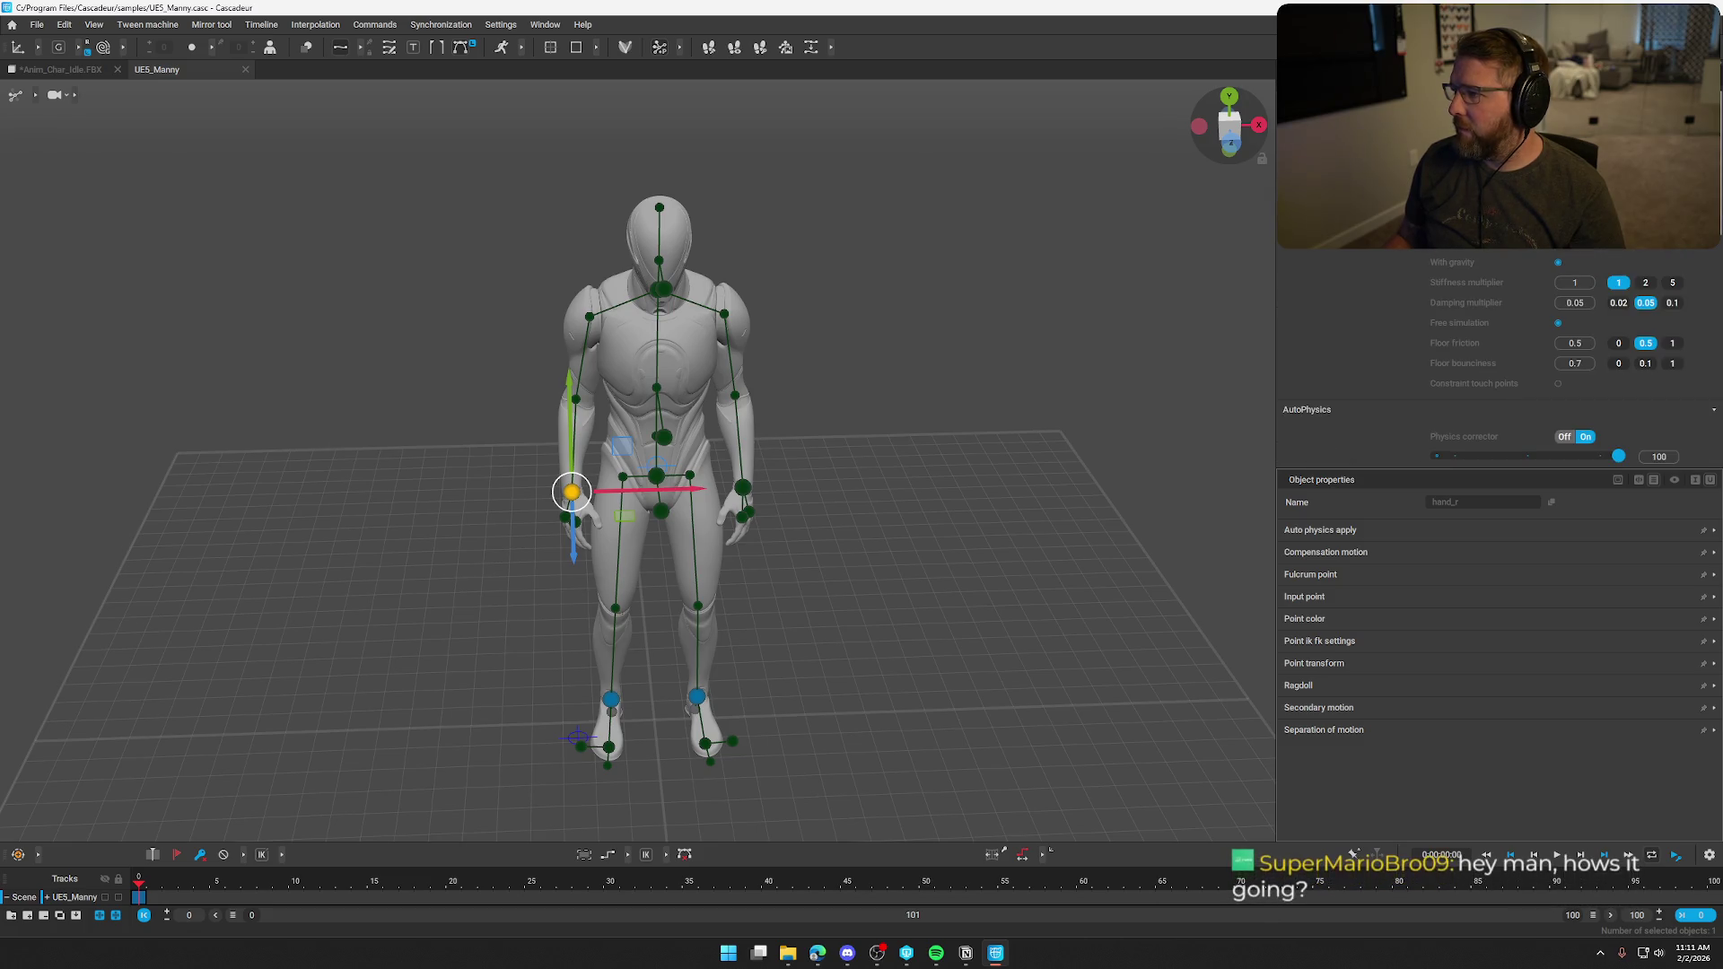
Back in the Scene tree, drag the hand_r controller up to Manny's face.
click(1310, 79)
mouse_move(1025, 357)
mouse_down()
mouse_move(859, 375)
mouse_move(896, 315)
mouse_move(664, 392)
mouse_up()
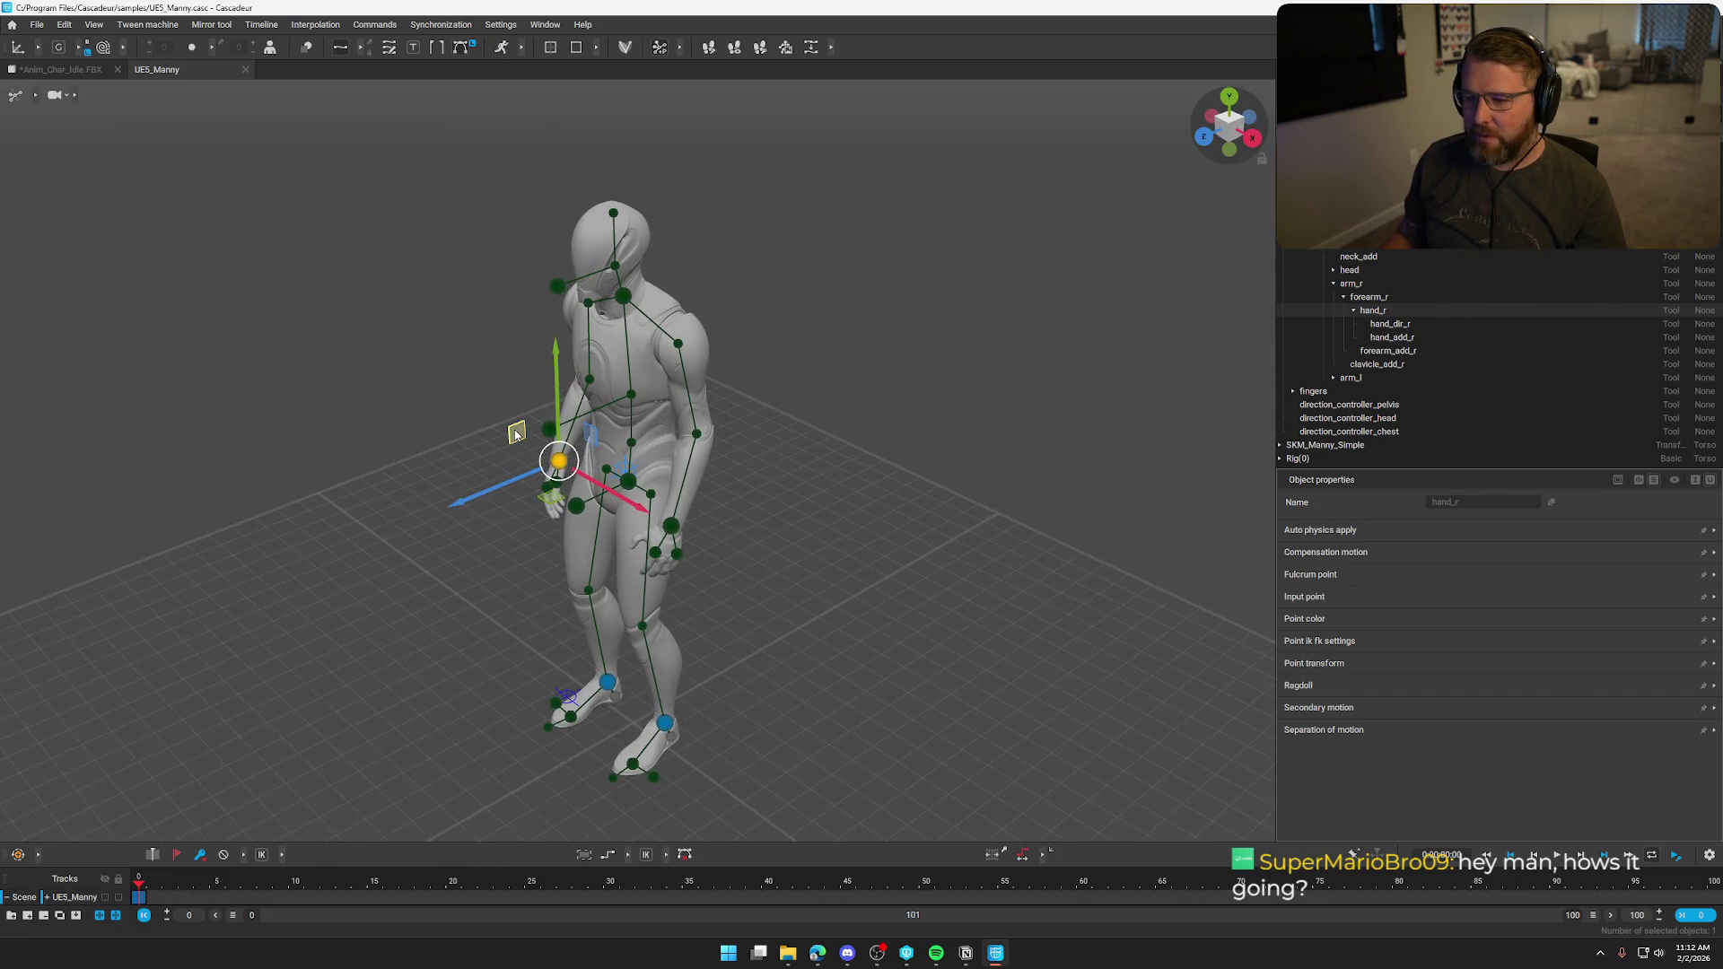
mouse_move(516, 434)
mouse_down()
mouse_move(524, 266)
mouse_move(499, 234)
mouse_move(396, 277)
mouse_move(310, 359)
mouse_move(350, 356)
mouse_move(475, 263)
mouse_move(395, 337)
mouse_move(386, 274)
mouse_move(423, 287)
mouse_up()
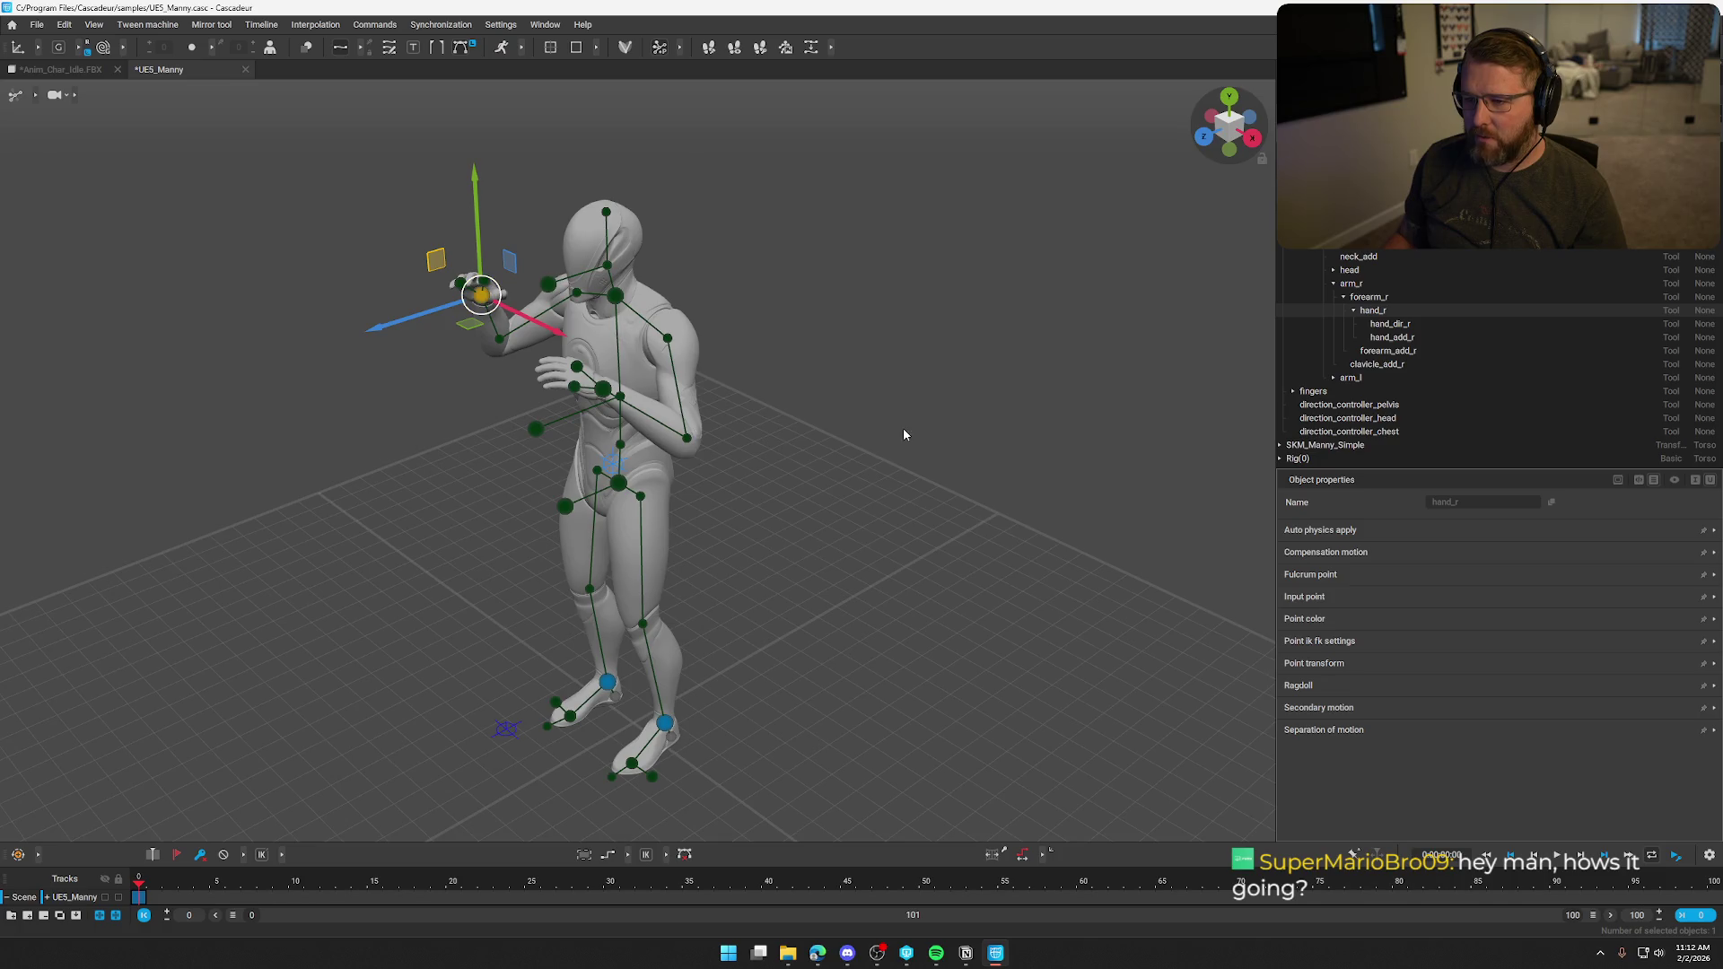
mouse_move(903, 434)
mouse_down()
mouse_move(1235, 417)
mouse_move(1292, 269)
mouse_up()
Quit Cascadeur, choosing Don't Save for both scenes.
click(1709, 7)
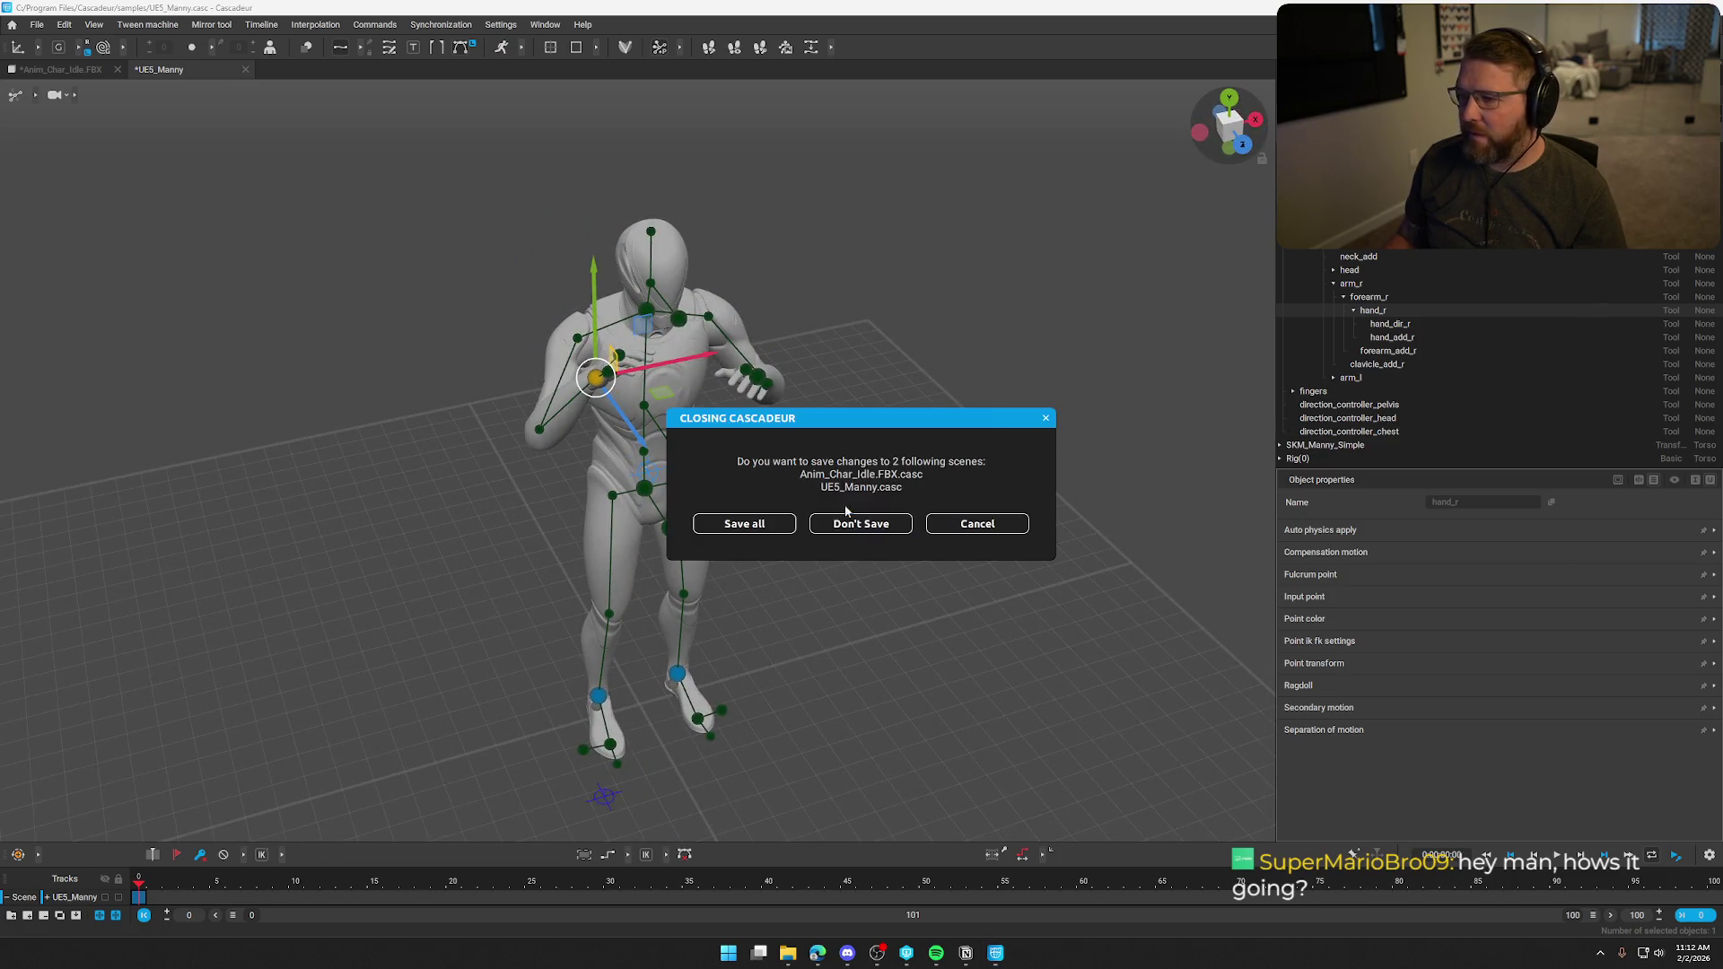
click(848, 524)
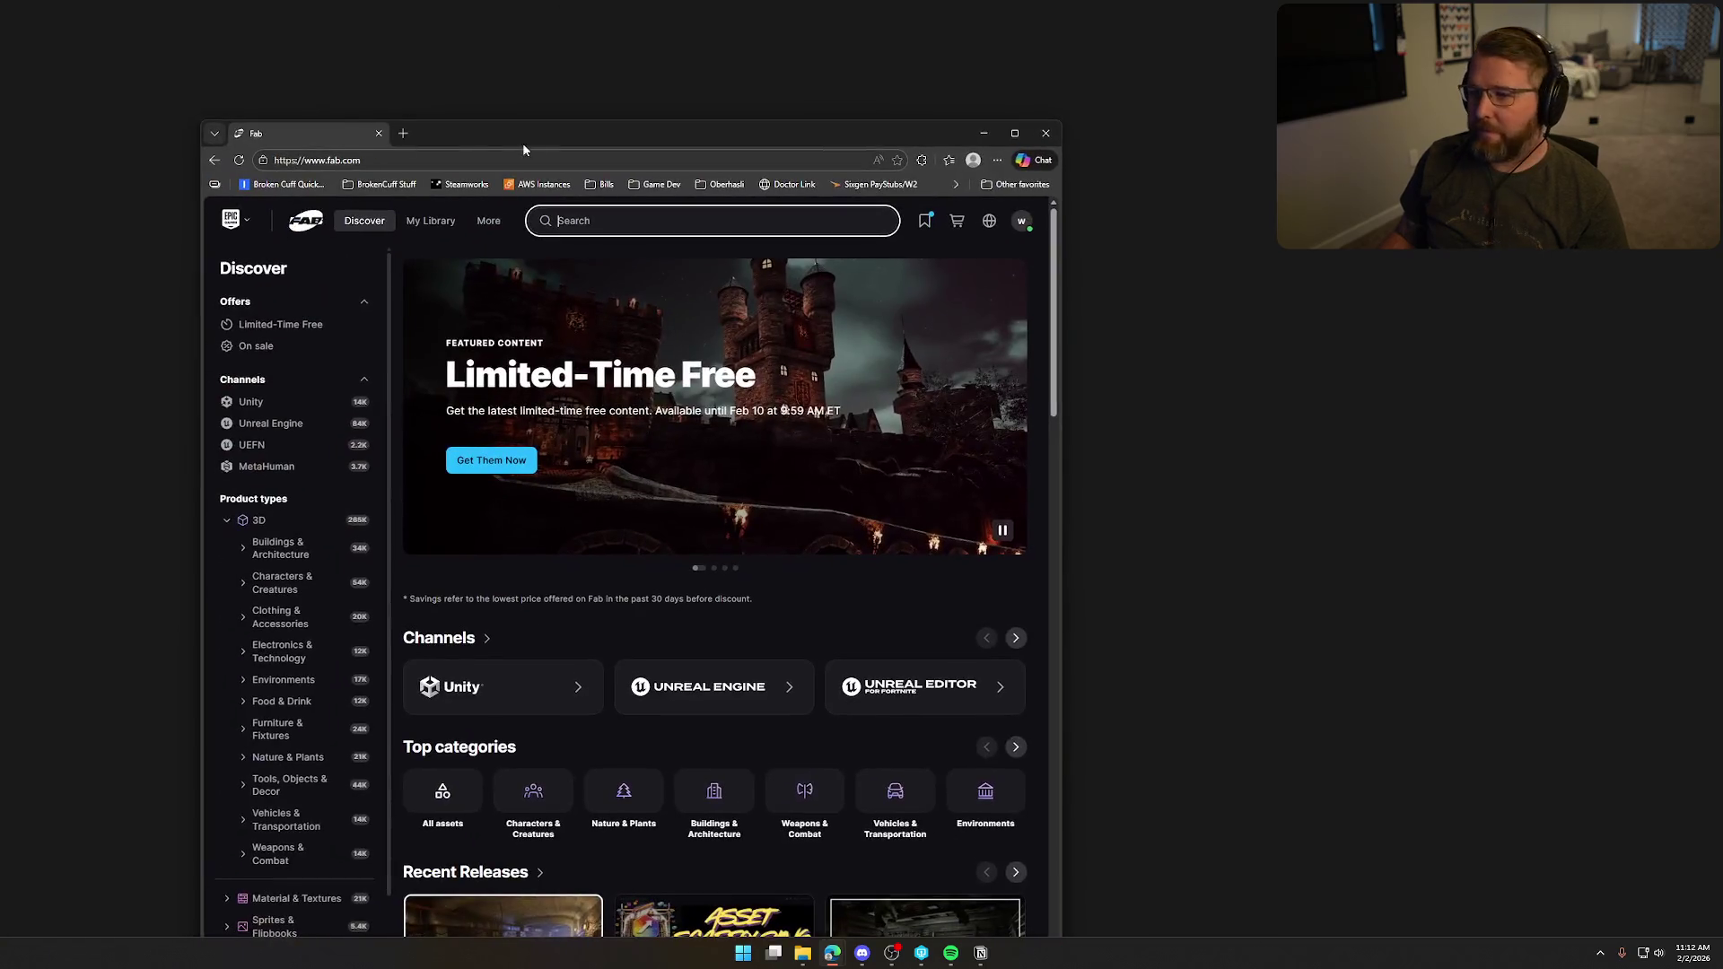
Maximize Fab, search the Animations category for 'hammer', and scroll through the results.
double_click(523, 142)
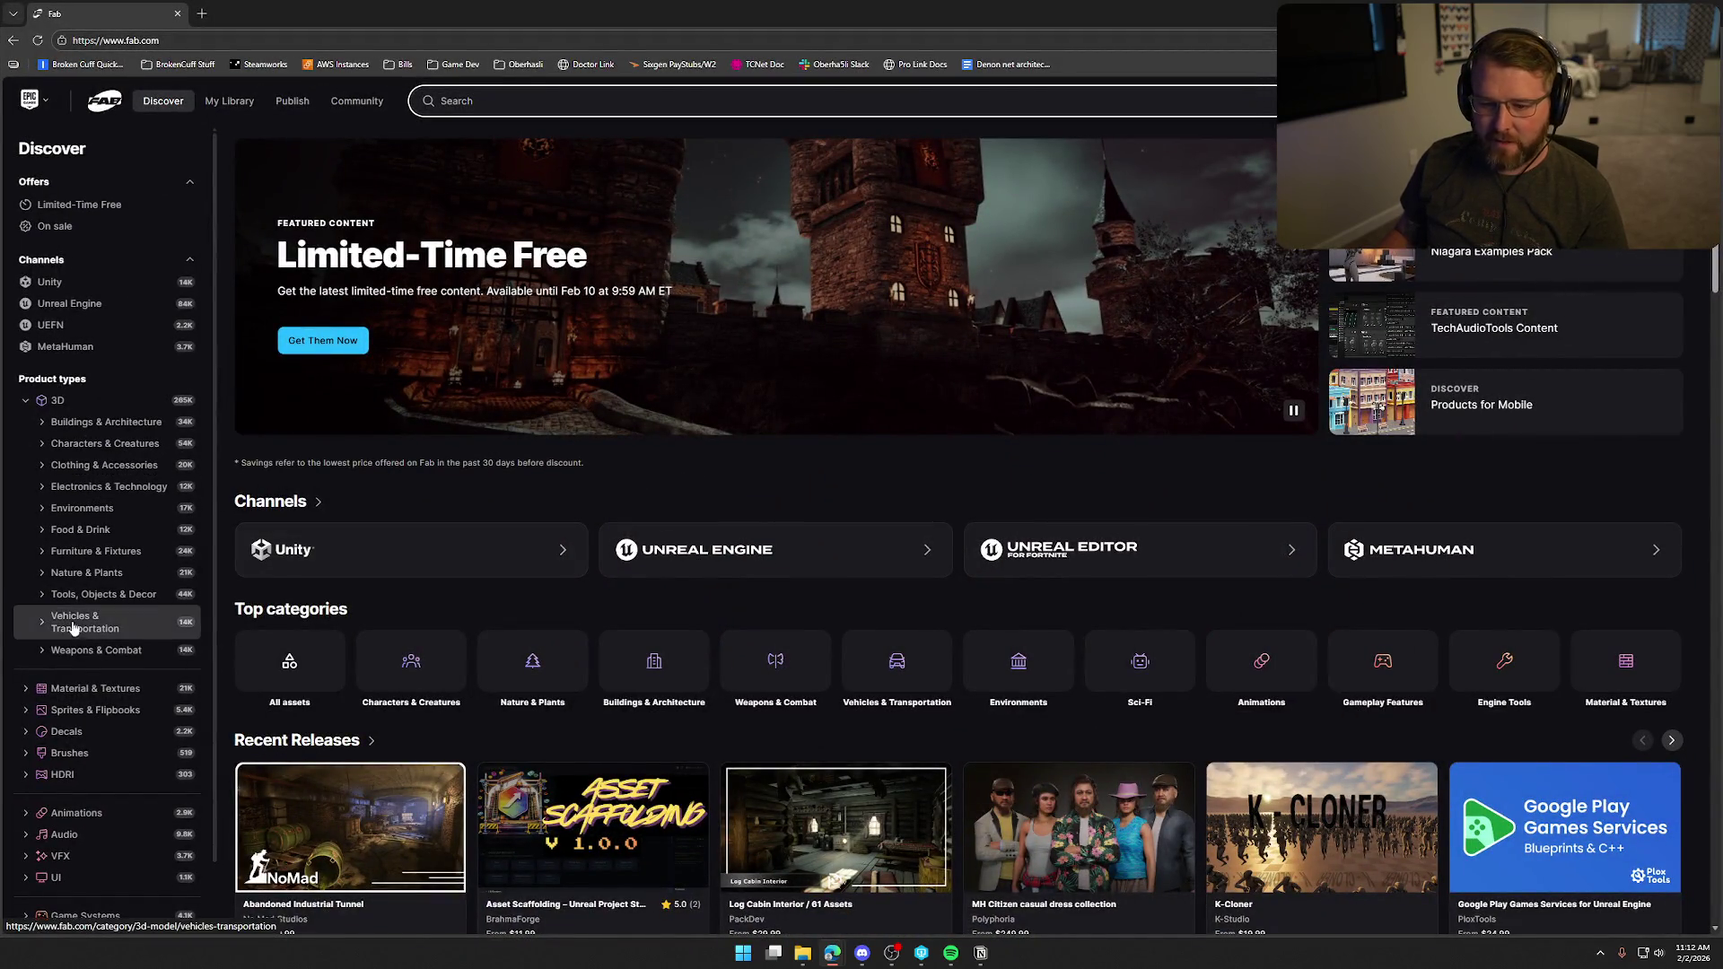
click(106, 813)
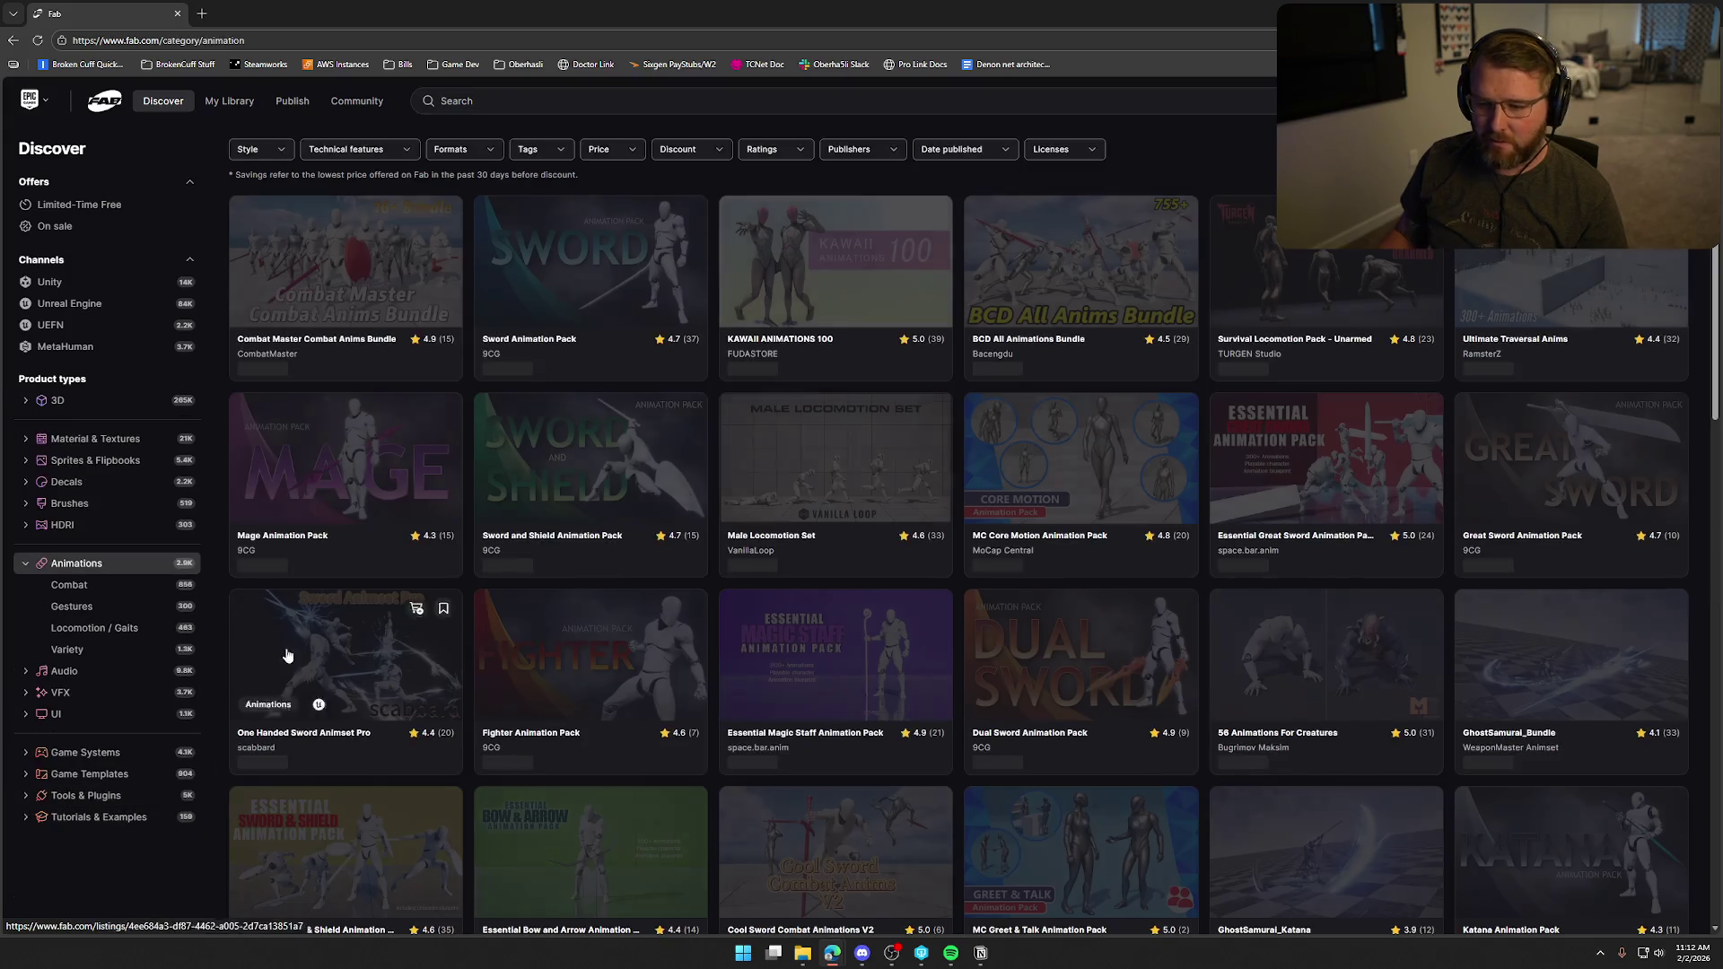
click(941, 114)
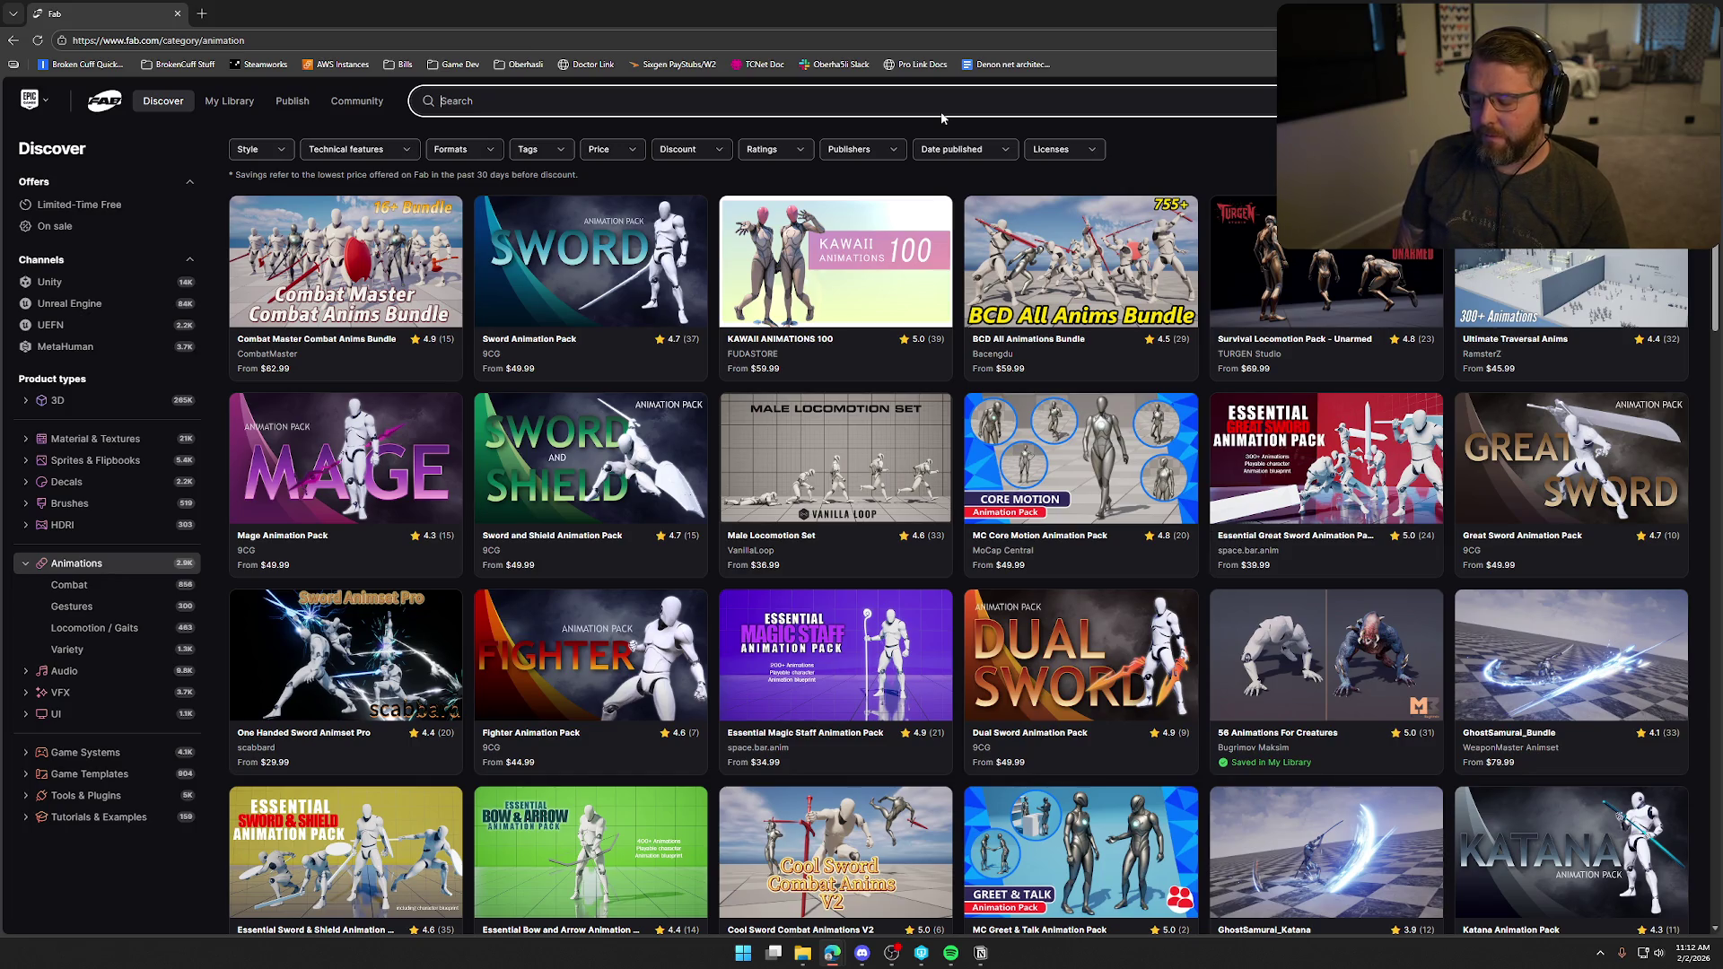
text(hammer)
key(Return)
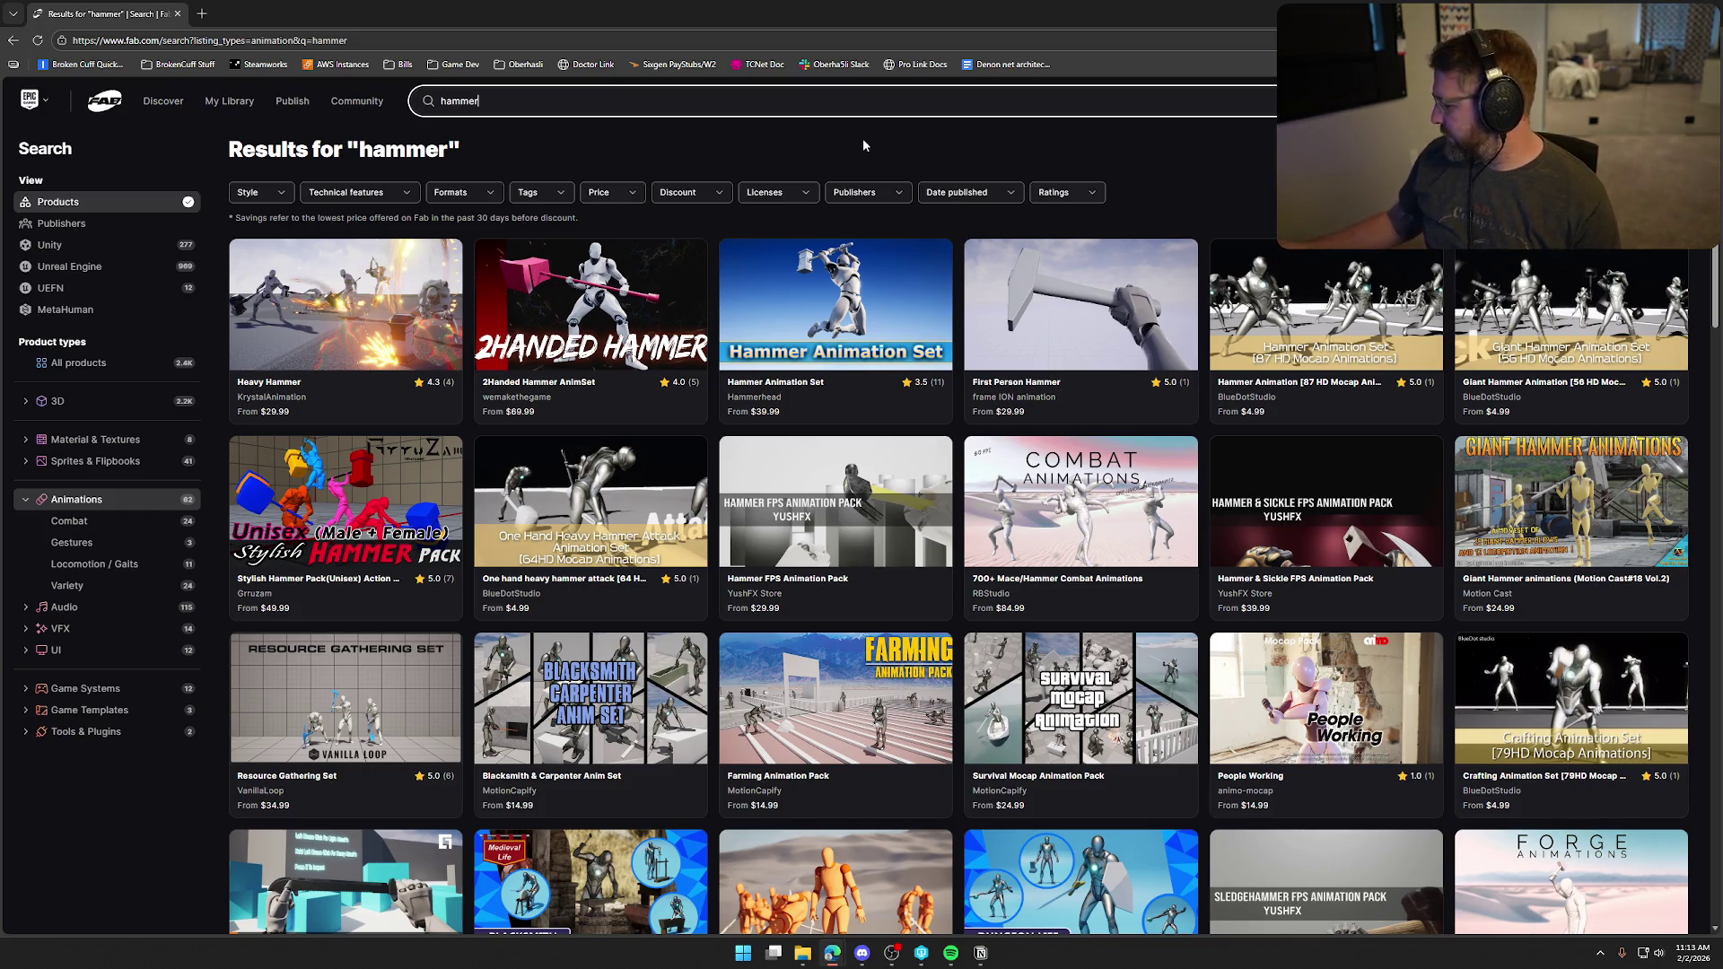
scroll(1703, 653, down, 13)
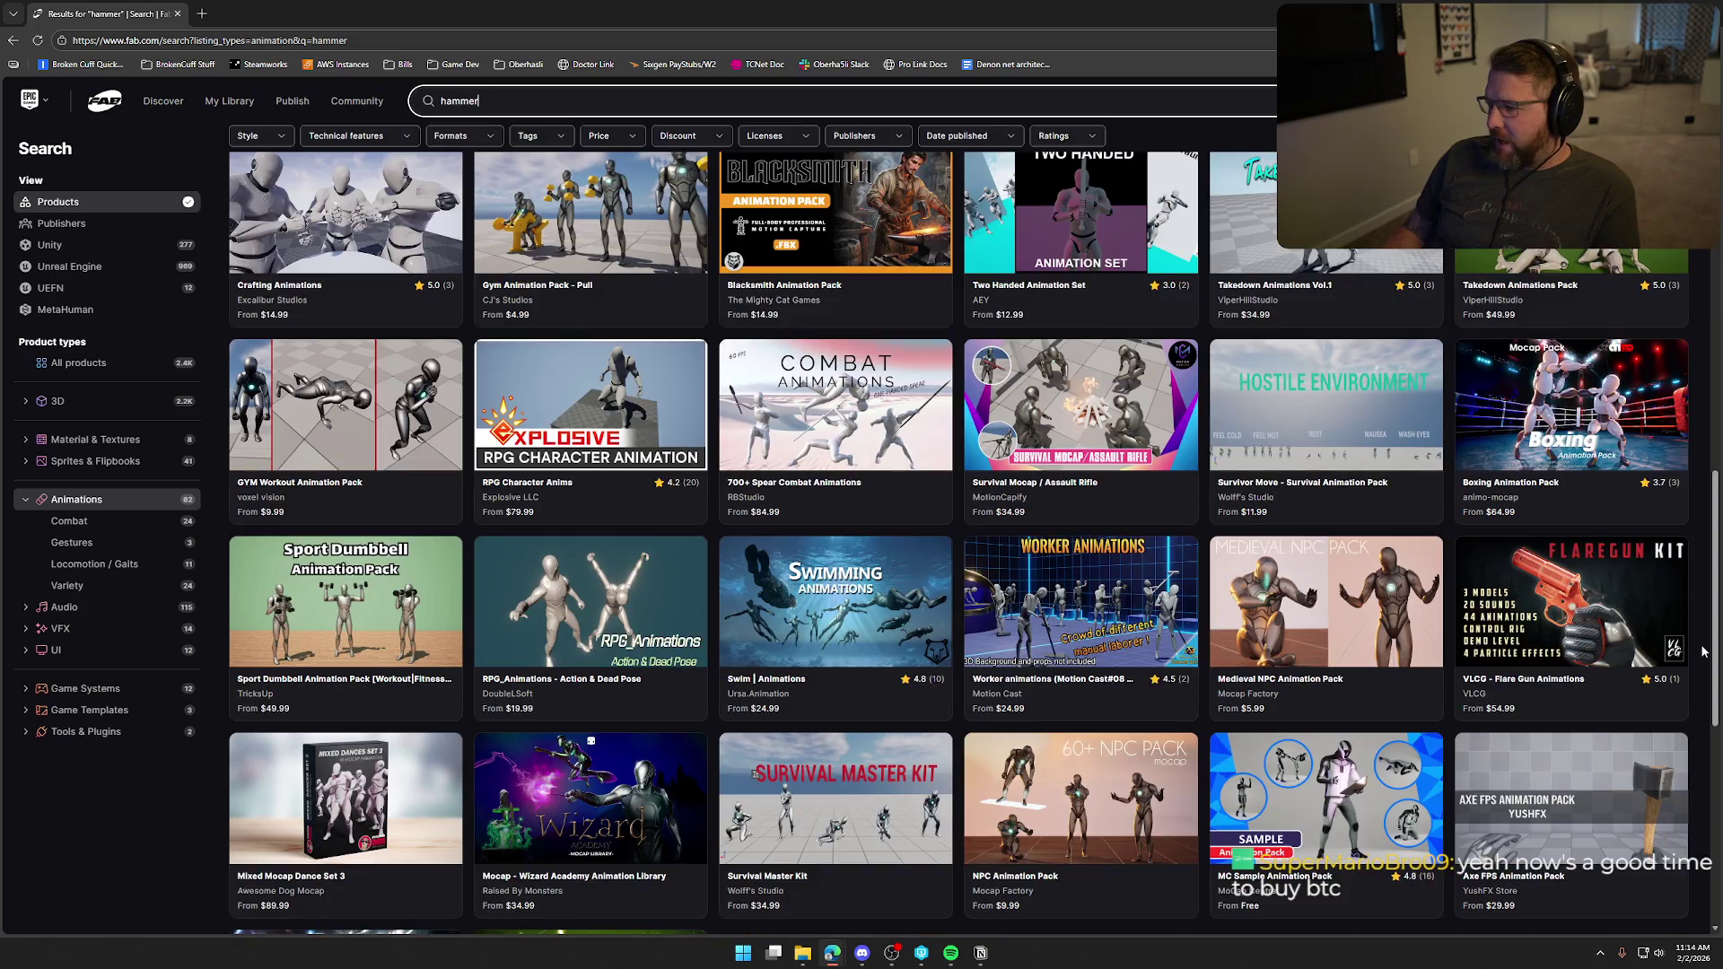
scroll(1703, 652, up, 1)
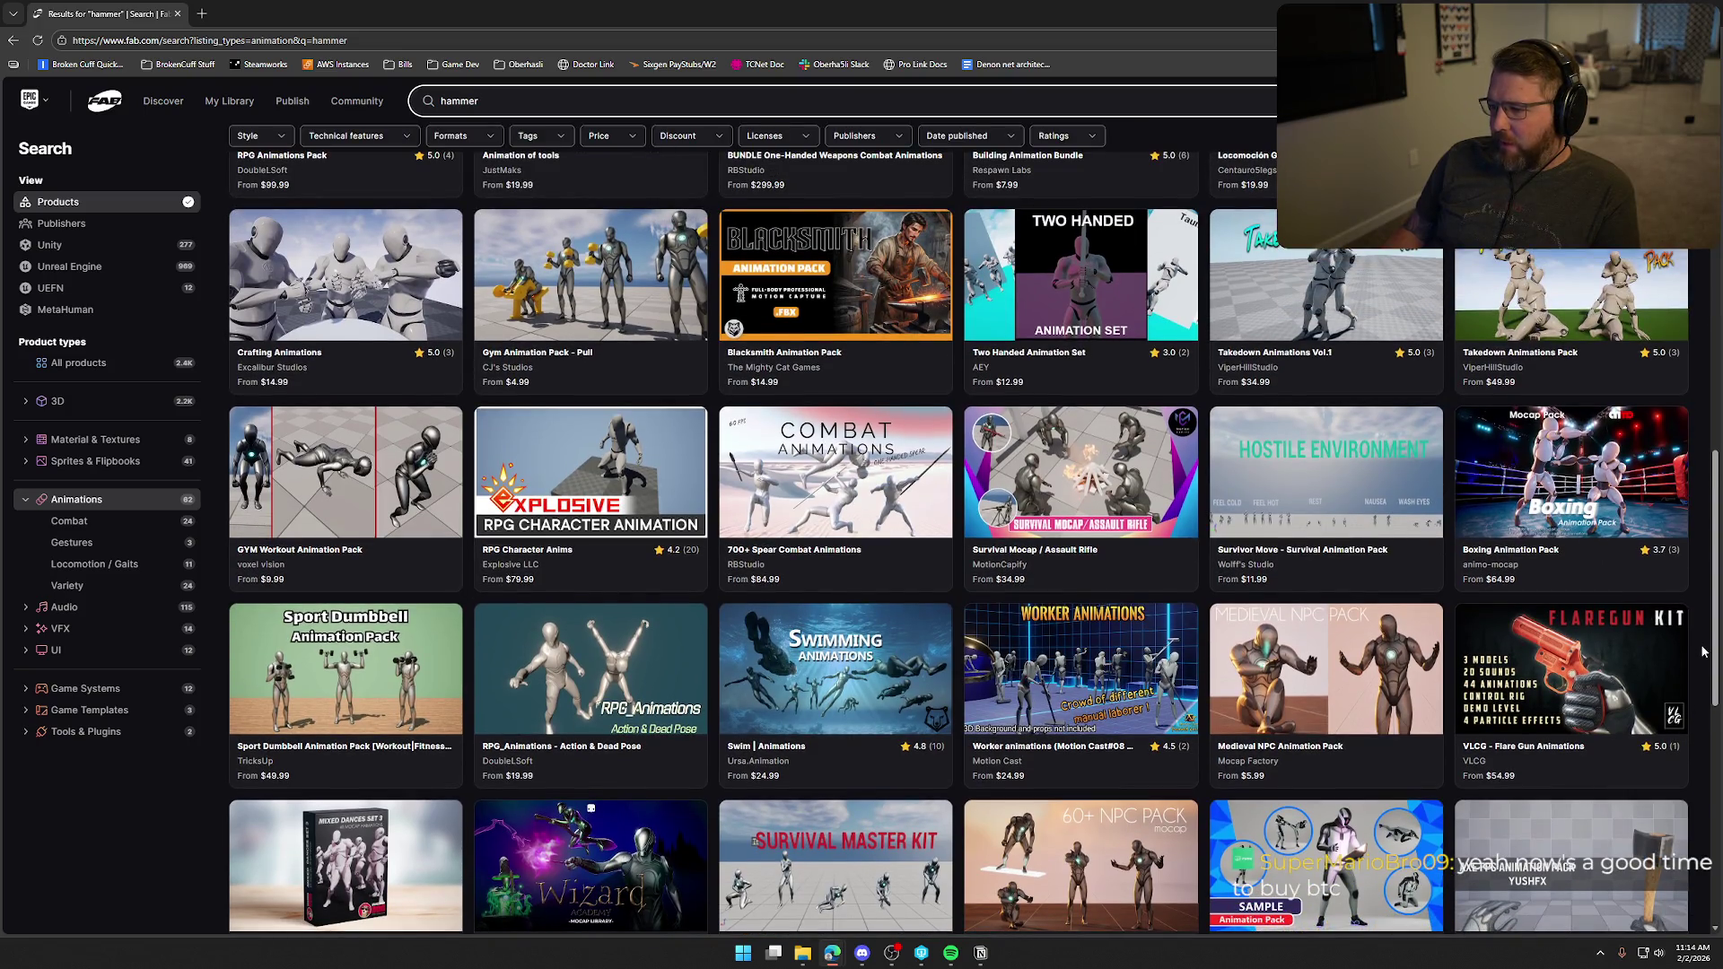
scroll(1702, 652, up, 1)
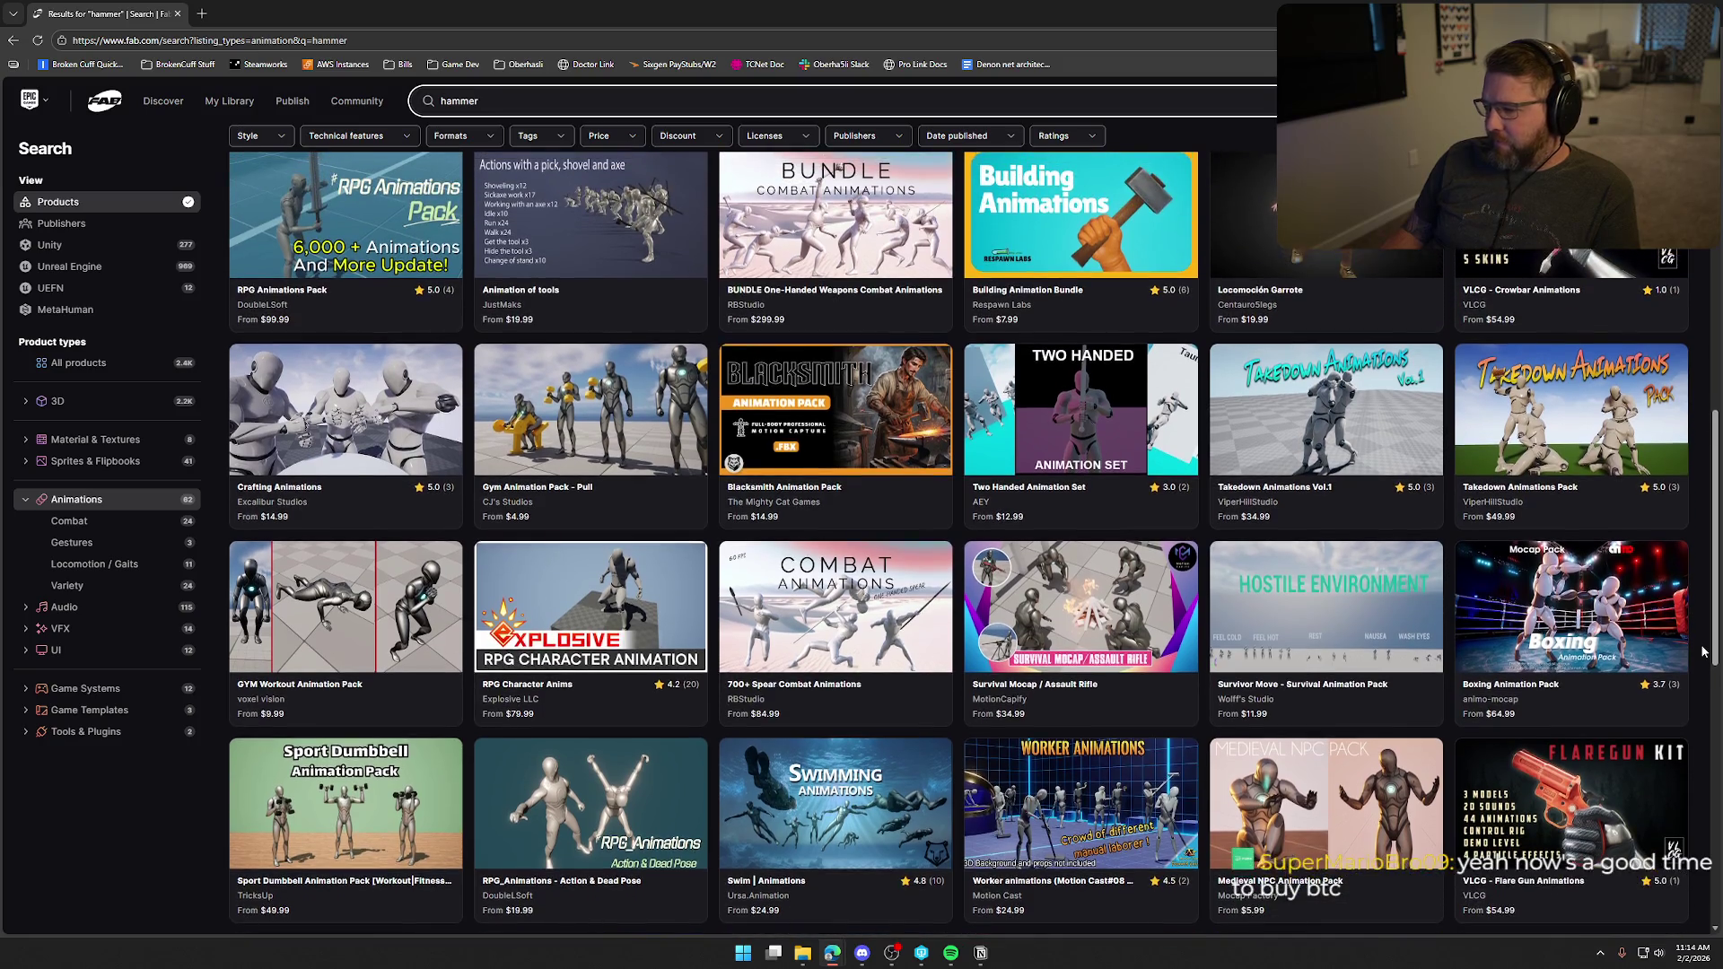
scroll(1703, 652, up, 3)
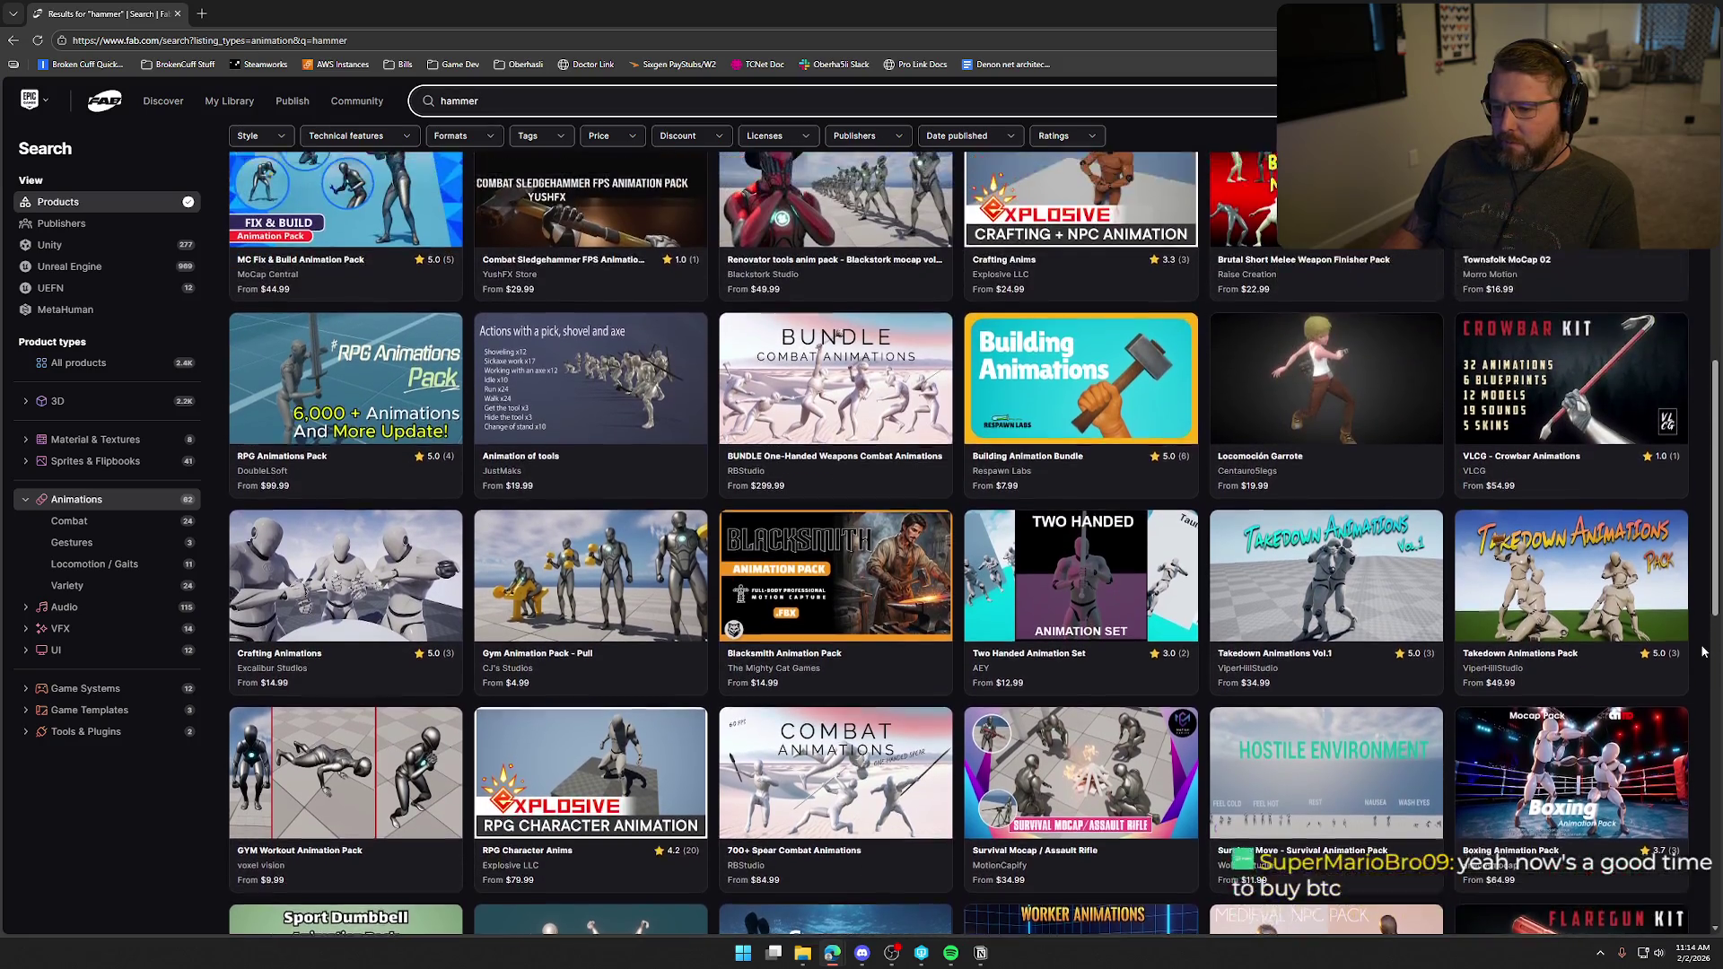
scroll(1703, 652, up, 1)
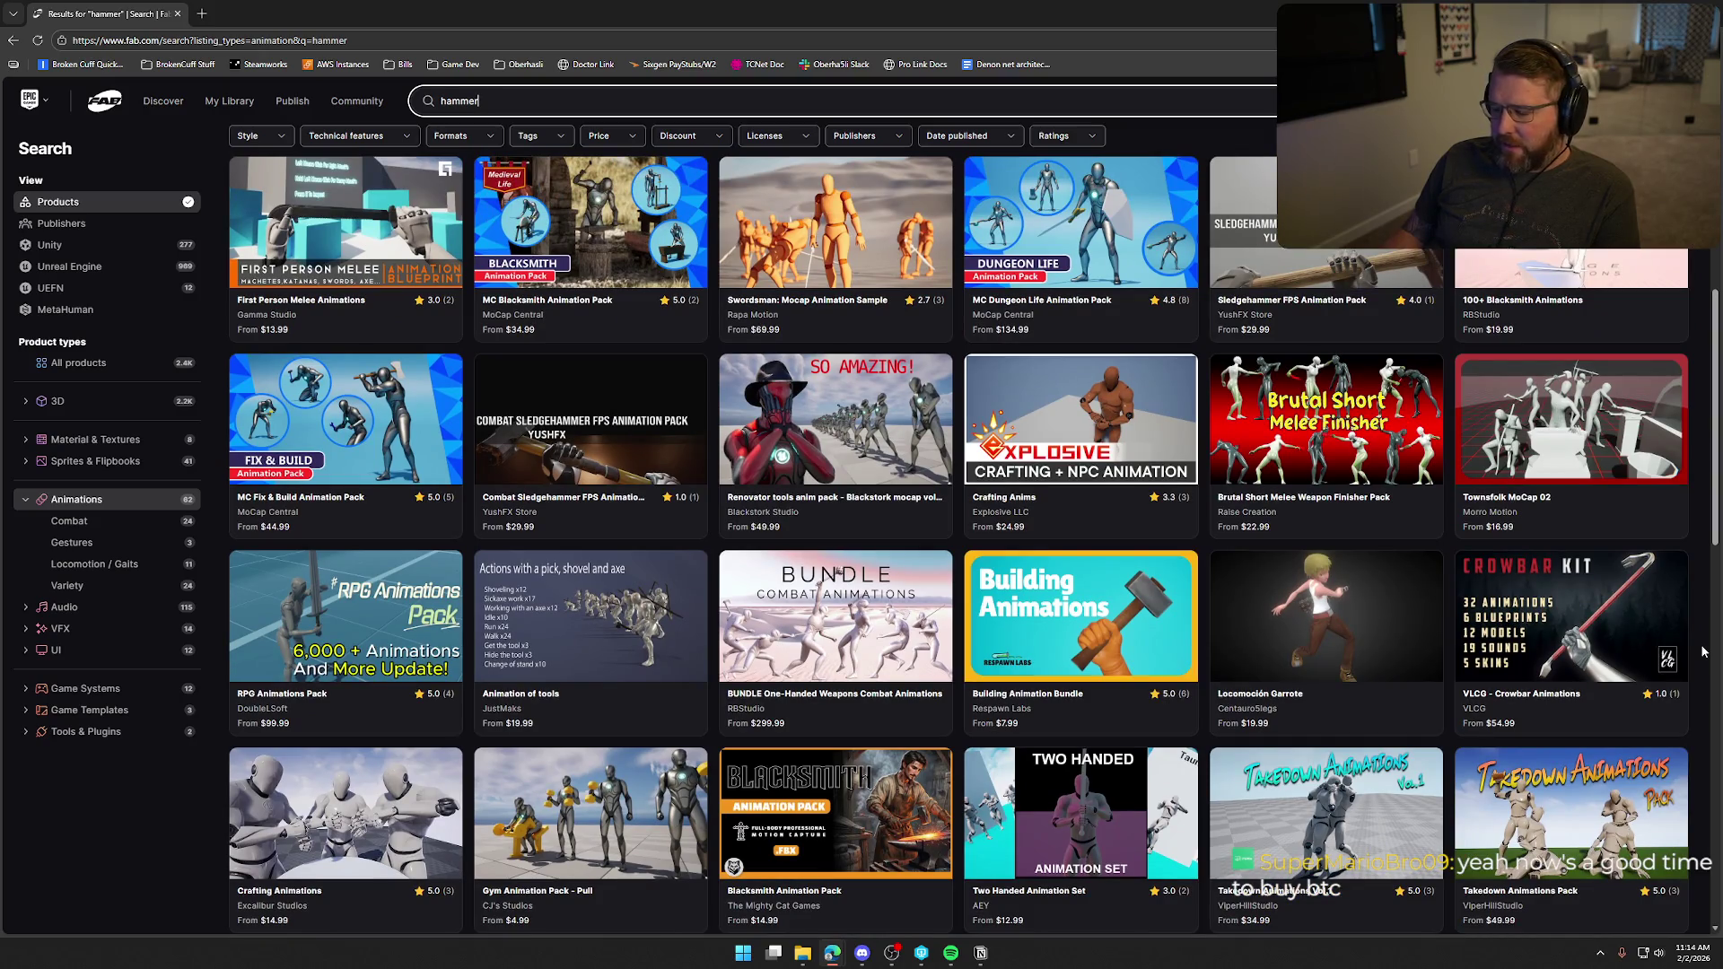
Open the Building Animation Bundle listing in a new tab and expand its full description.
middle_click(1056, 621)
click(267, 20)
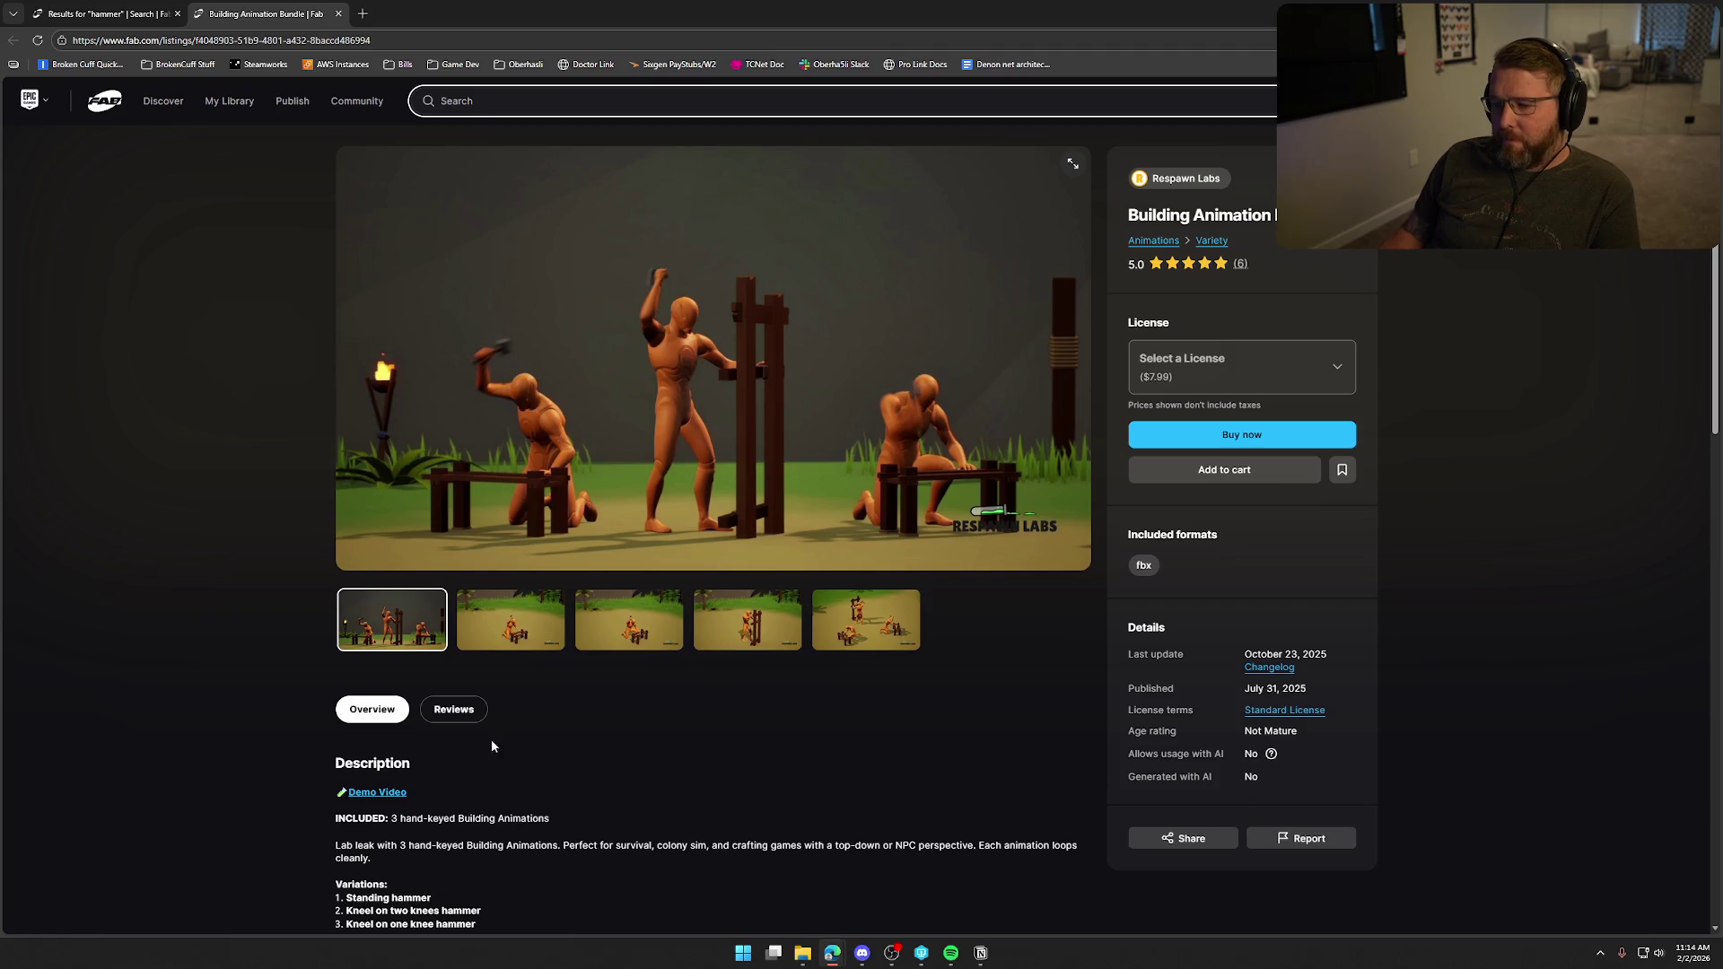
scroll(693, 727, down, 2)
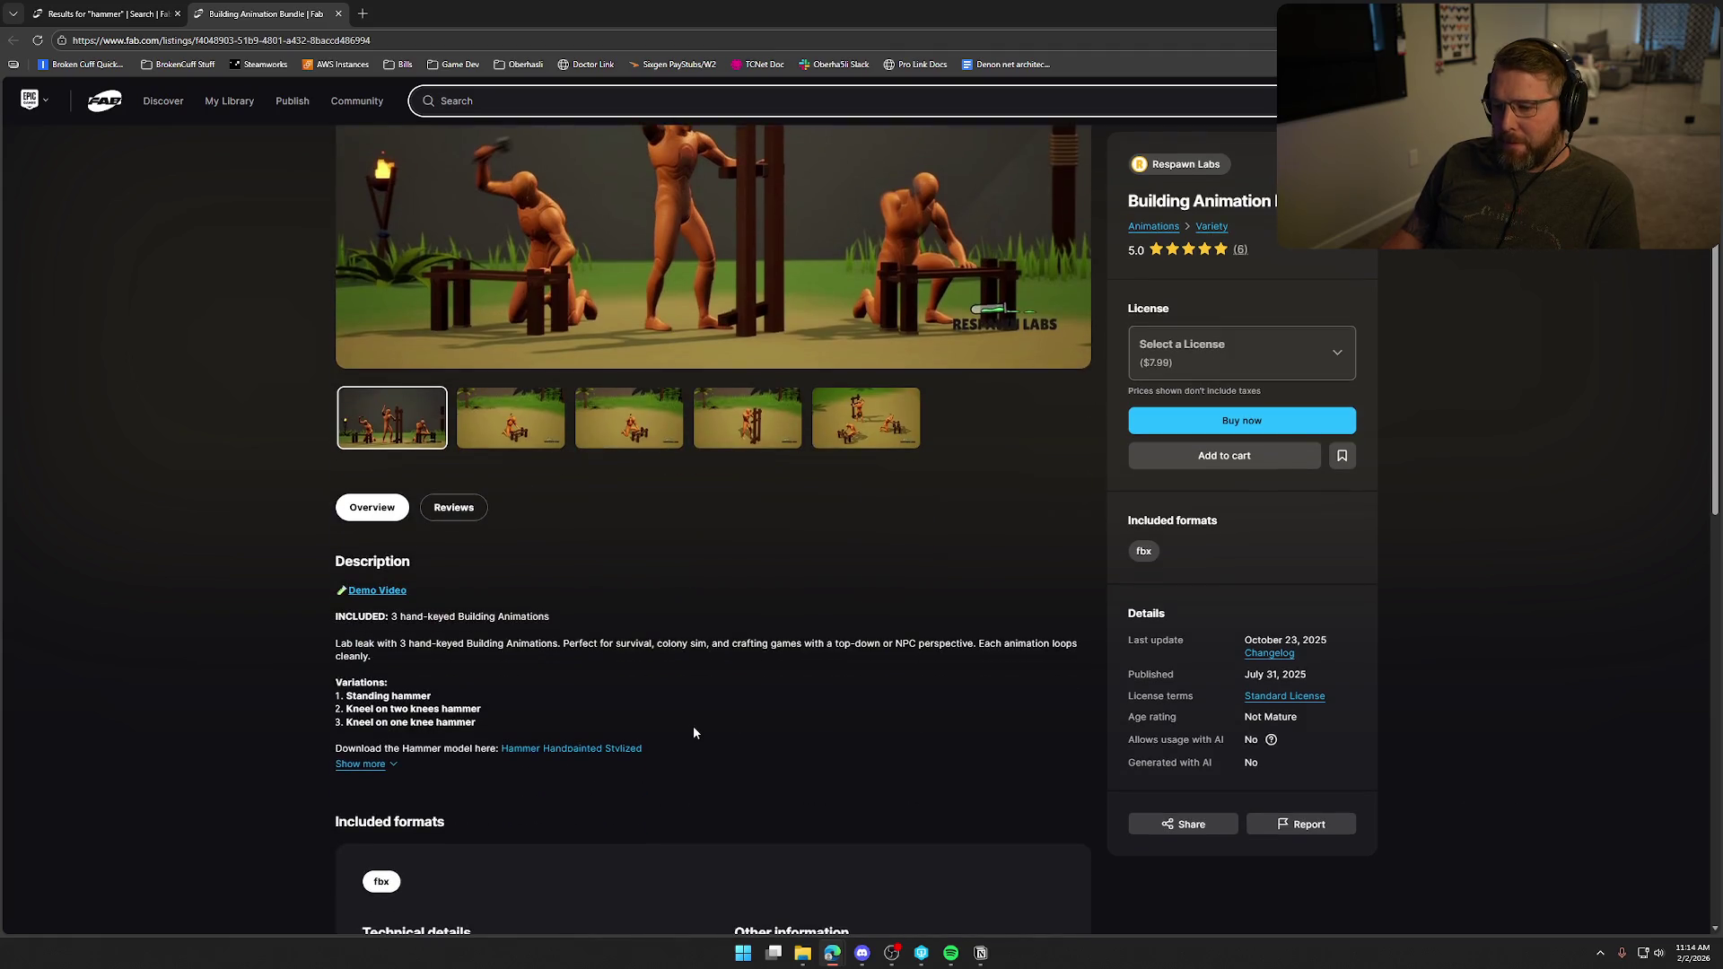
click(368, 763)
scroll(834, 719, down, 2)
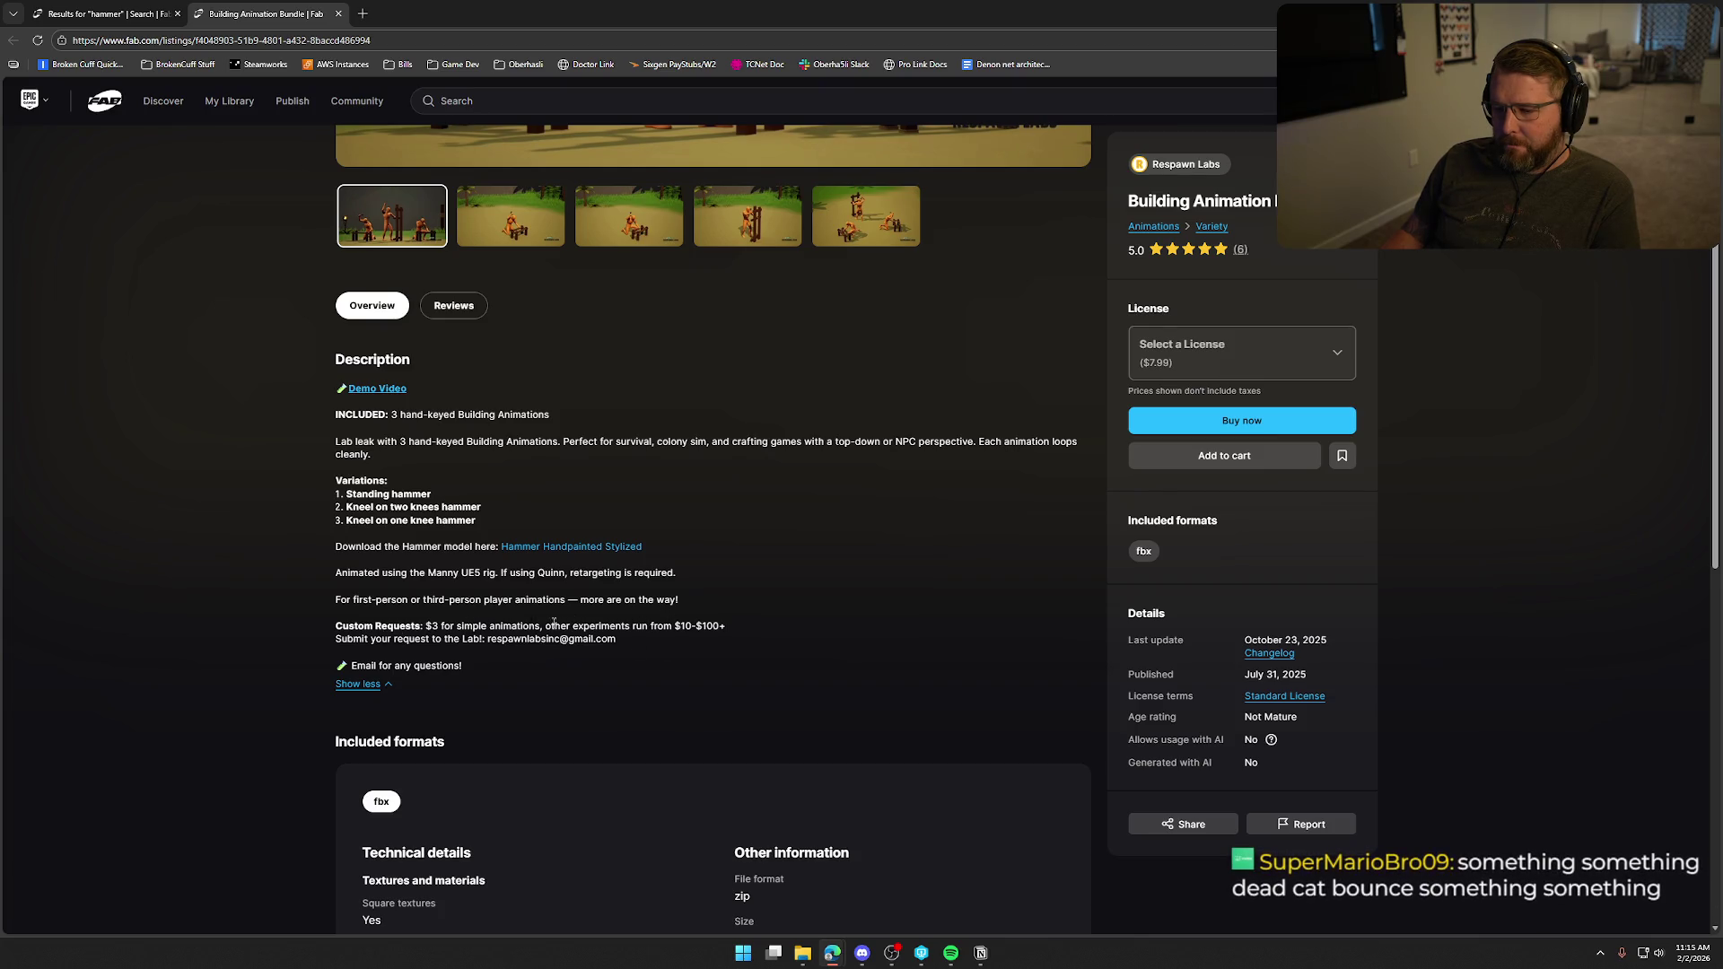
scroll(741, 645, up, 2)
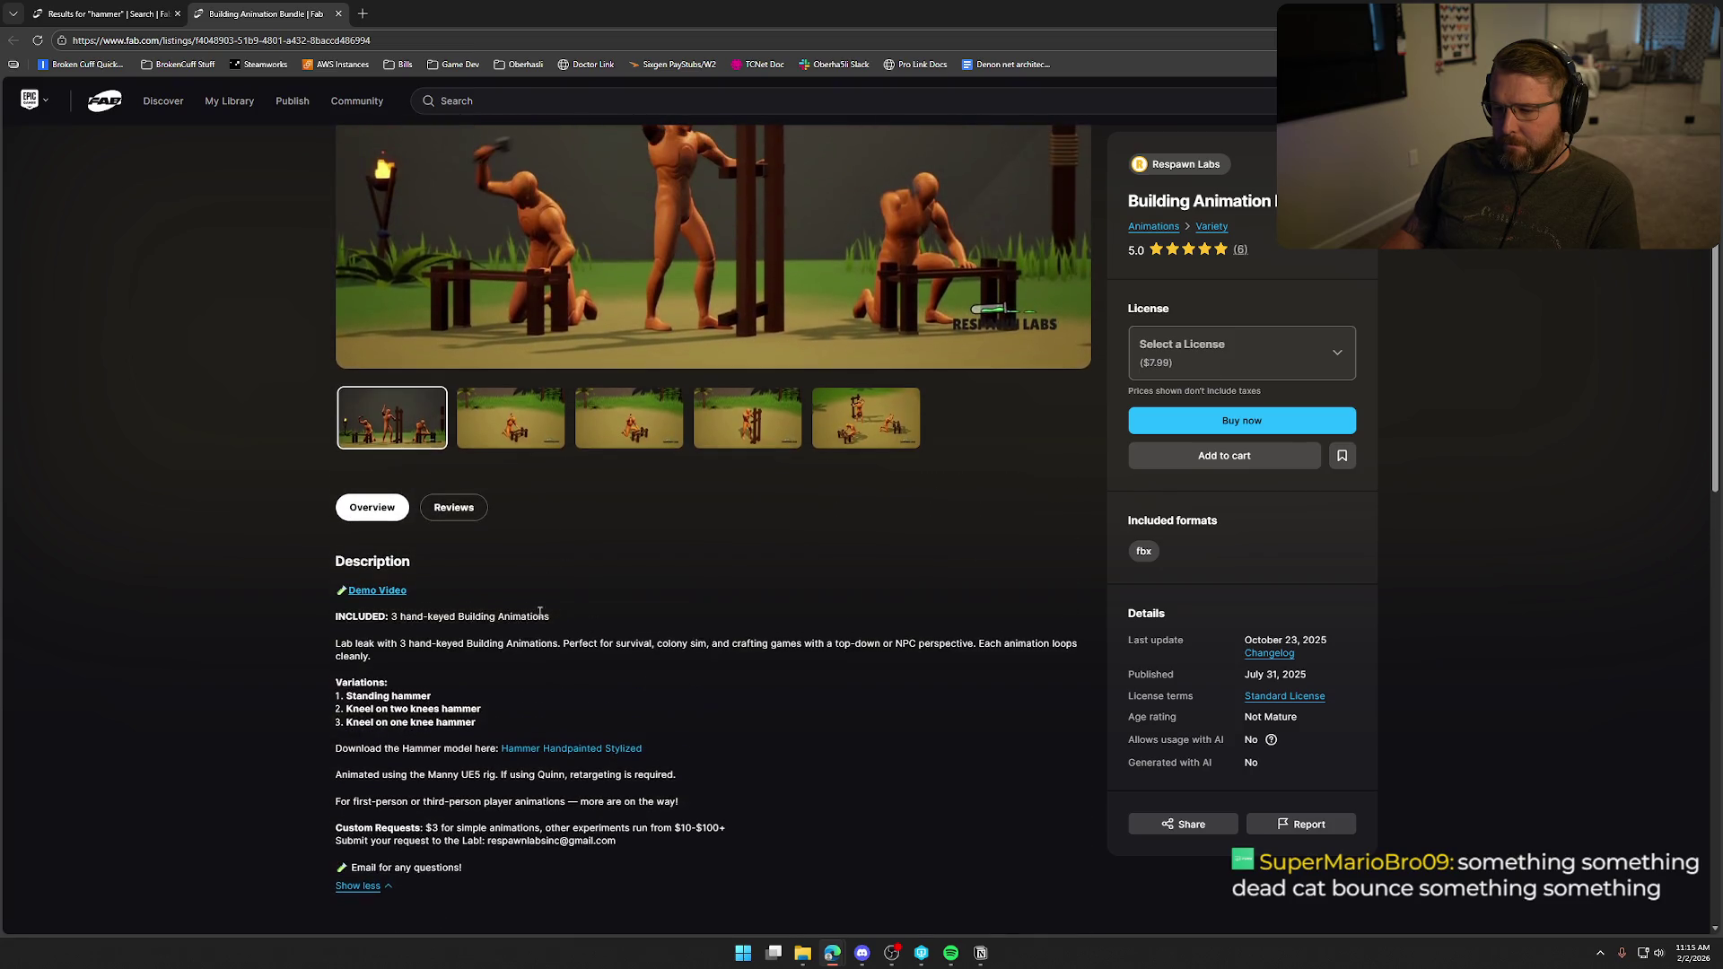
Watch the bundle's demo video, then close the YouTube tab.
click(363, 592)
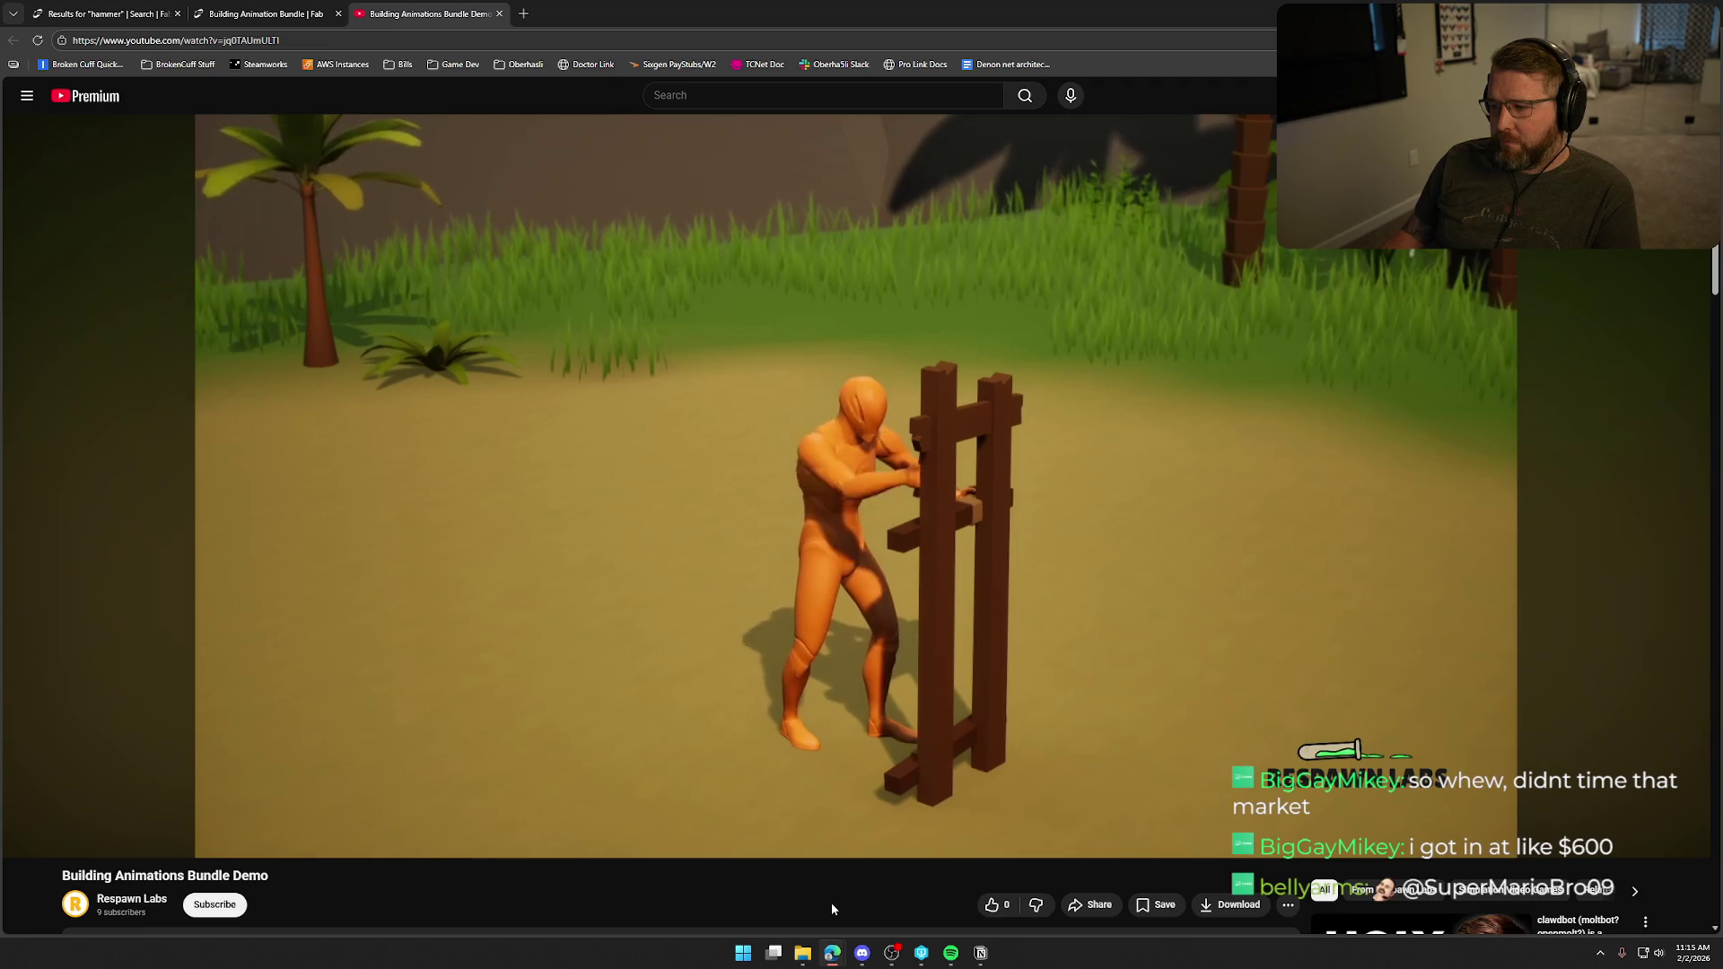
middle_click(416, 21)
scroll(666, 745, up, 2)
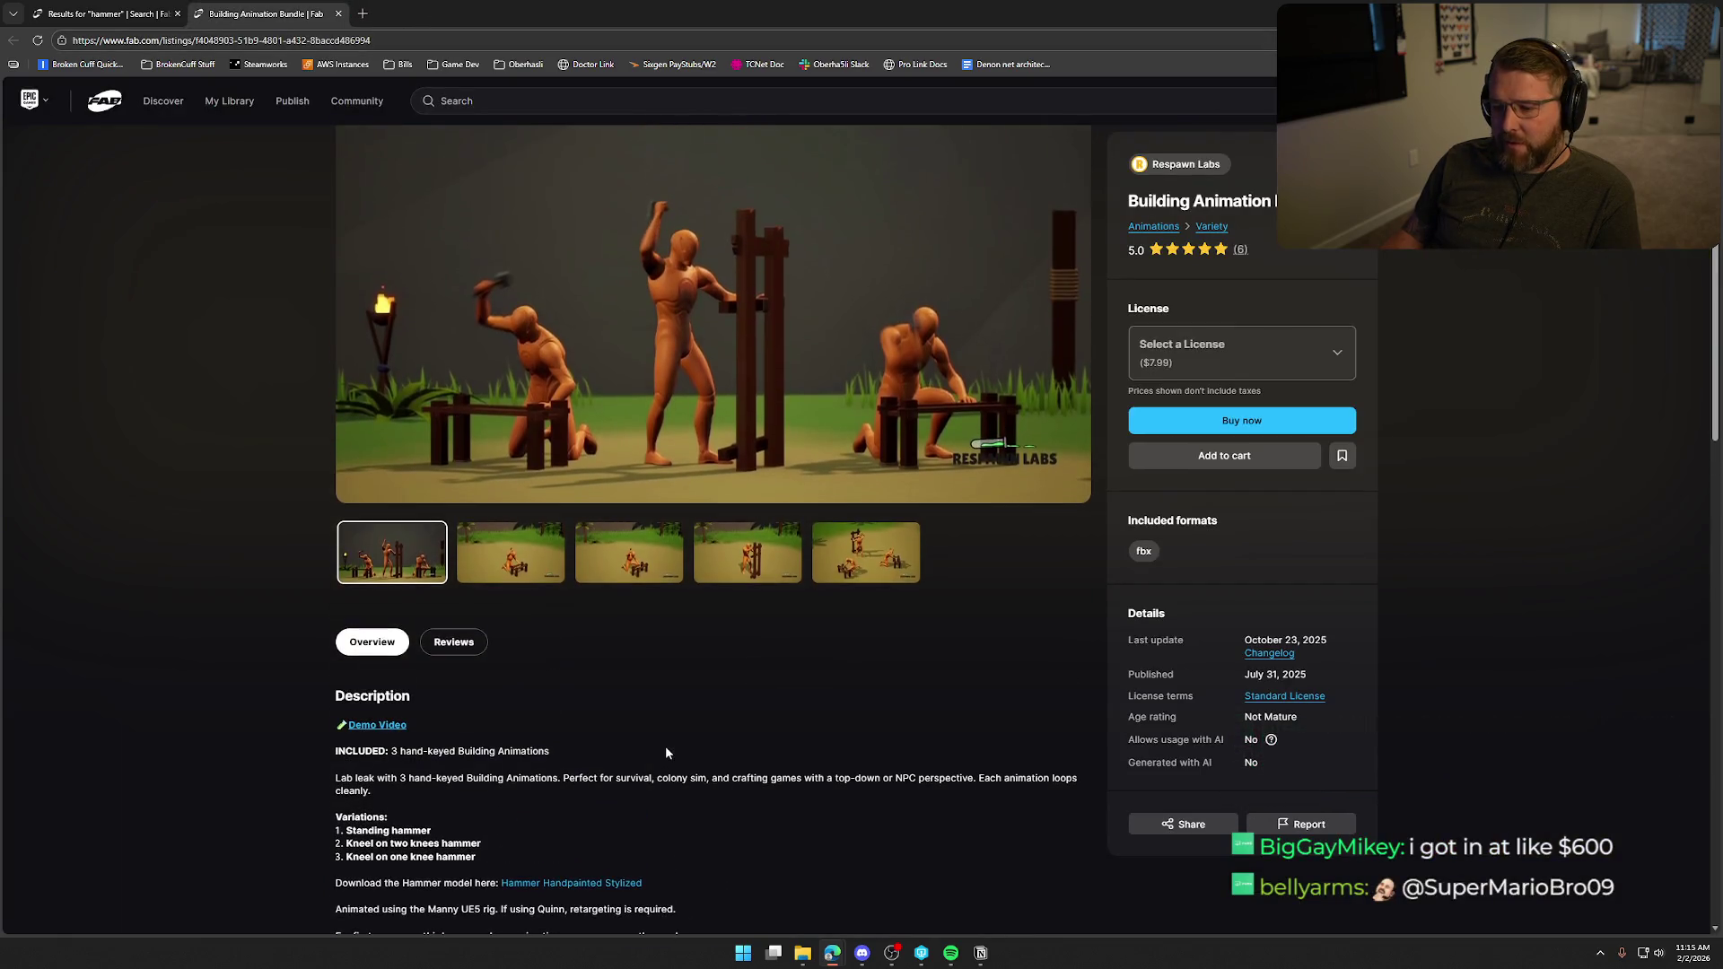
scroll(682, 731, up, 1)
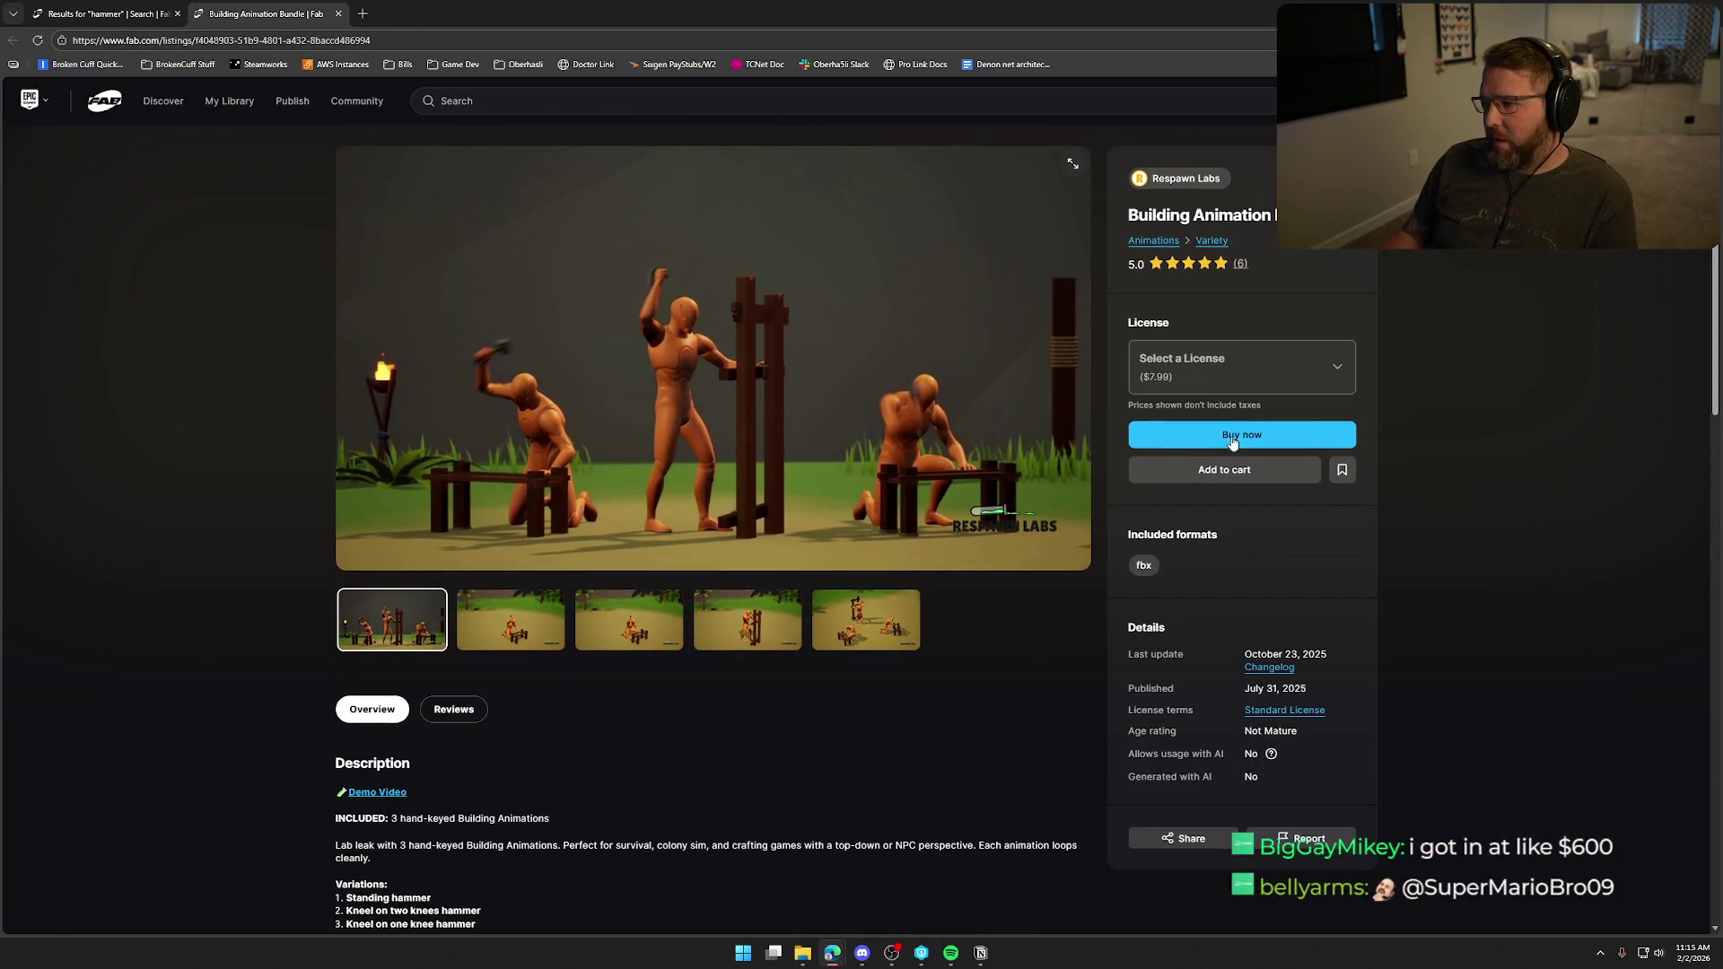
Select the Personal $7.99 license, then minimize the browser to the desktop.
click(1222, 386)
click(1225, 426)
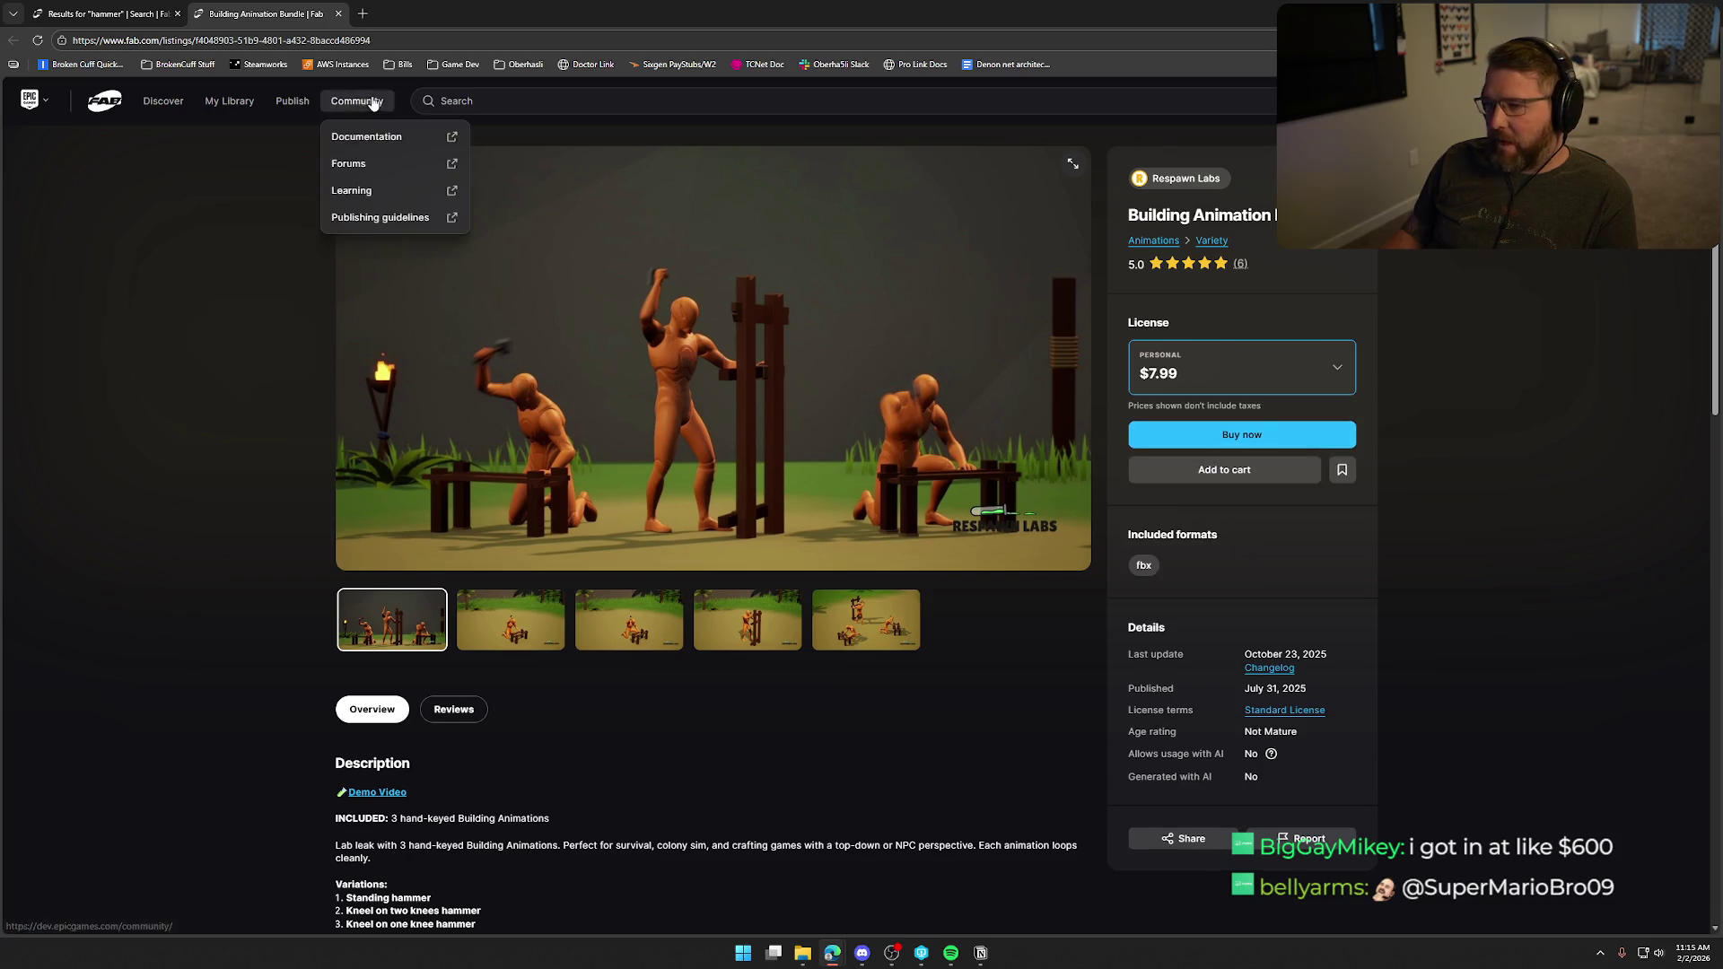
key(super+d)
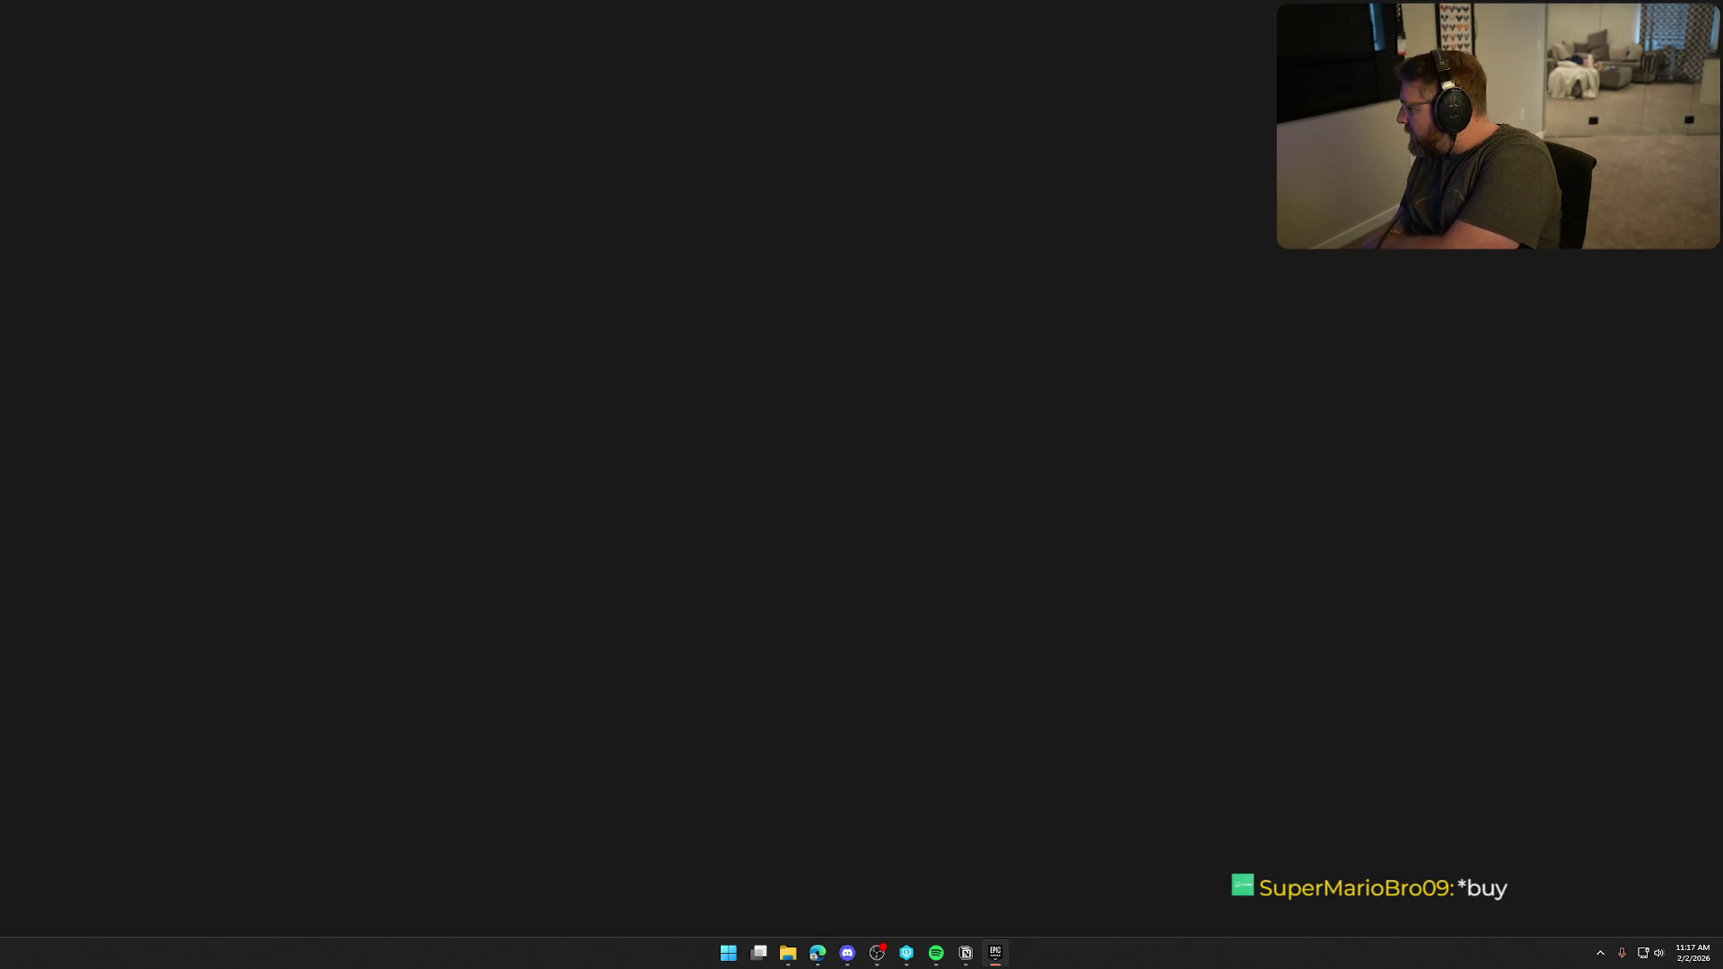
key(alt+Tab)
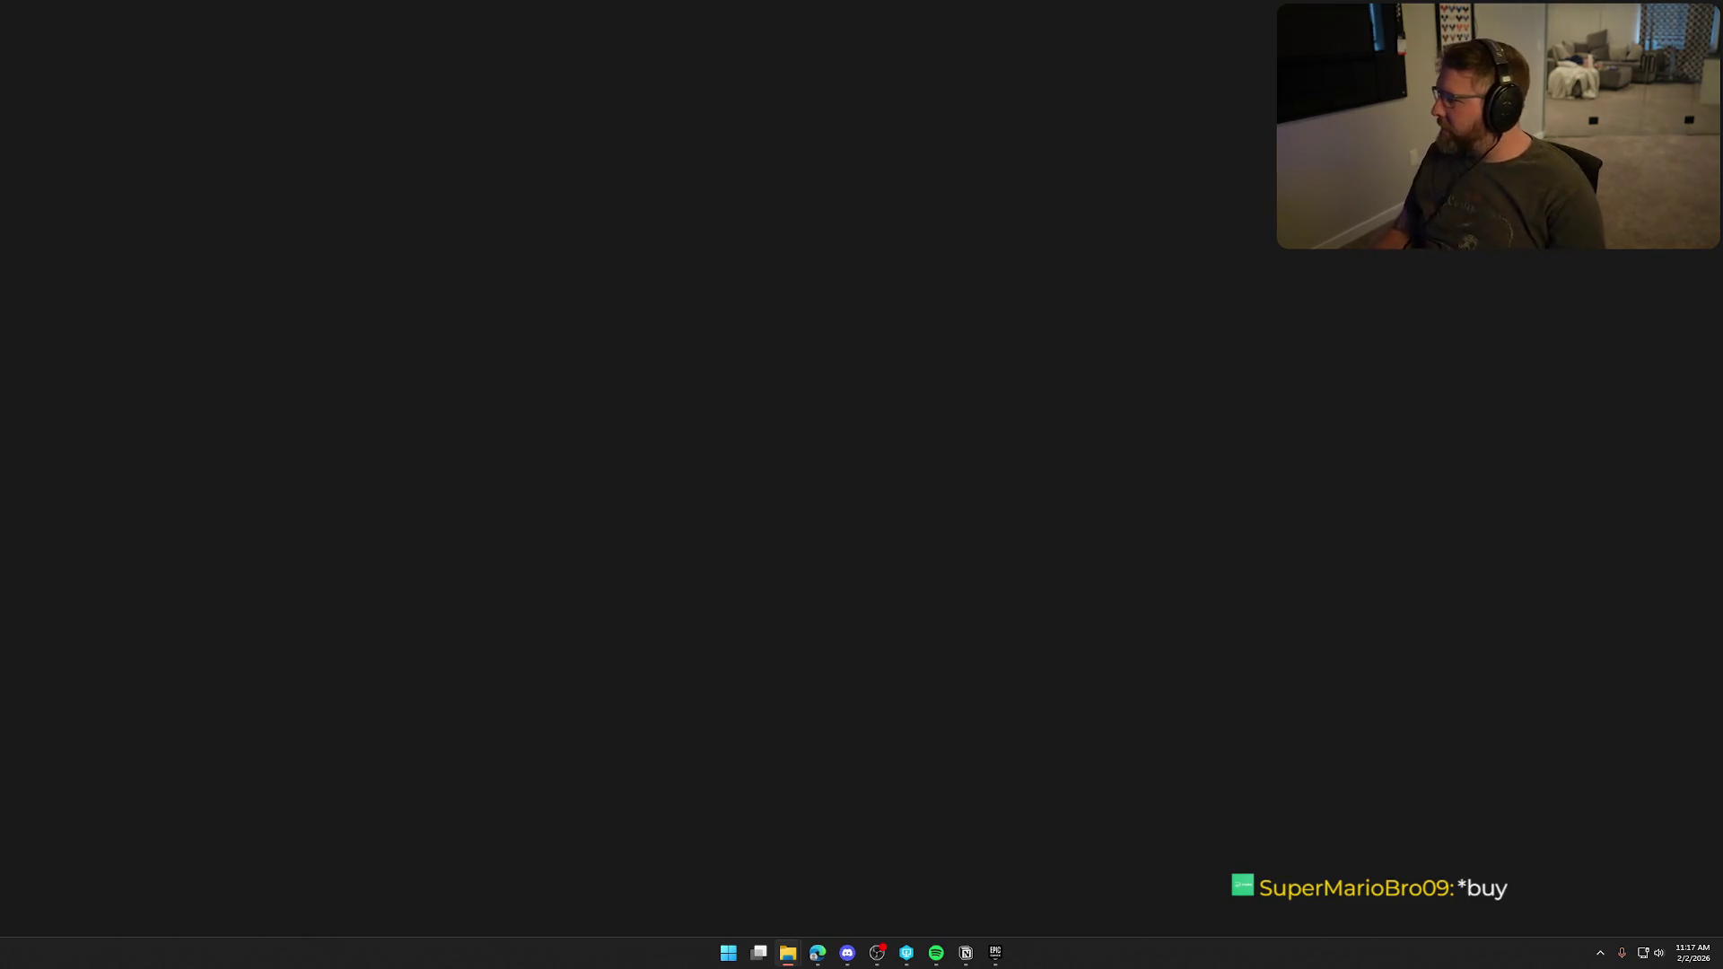
Bring up the TrailNError project window from File Explorer's taskbar thumbnails.
mouse_move(788, 960)
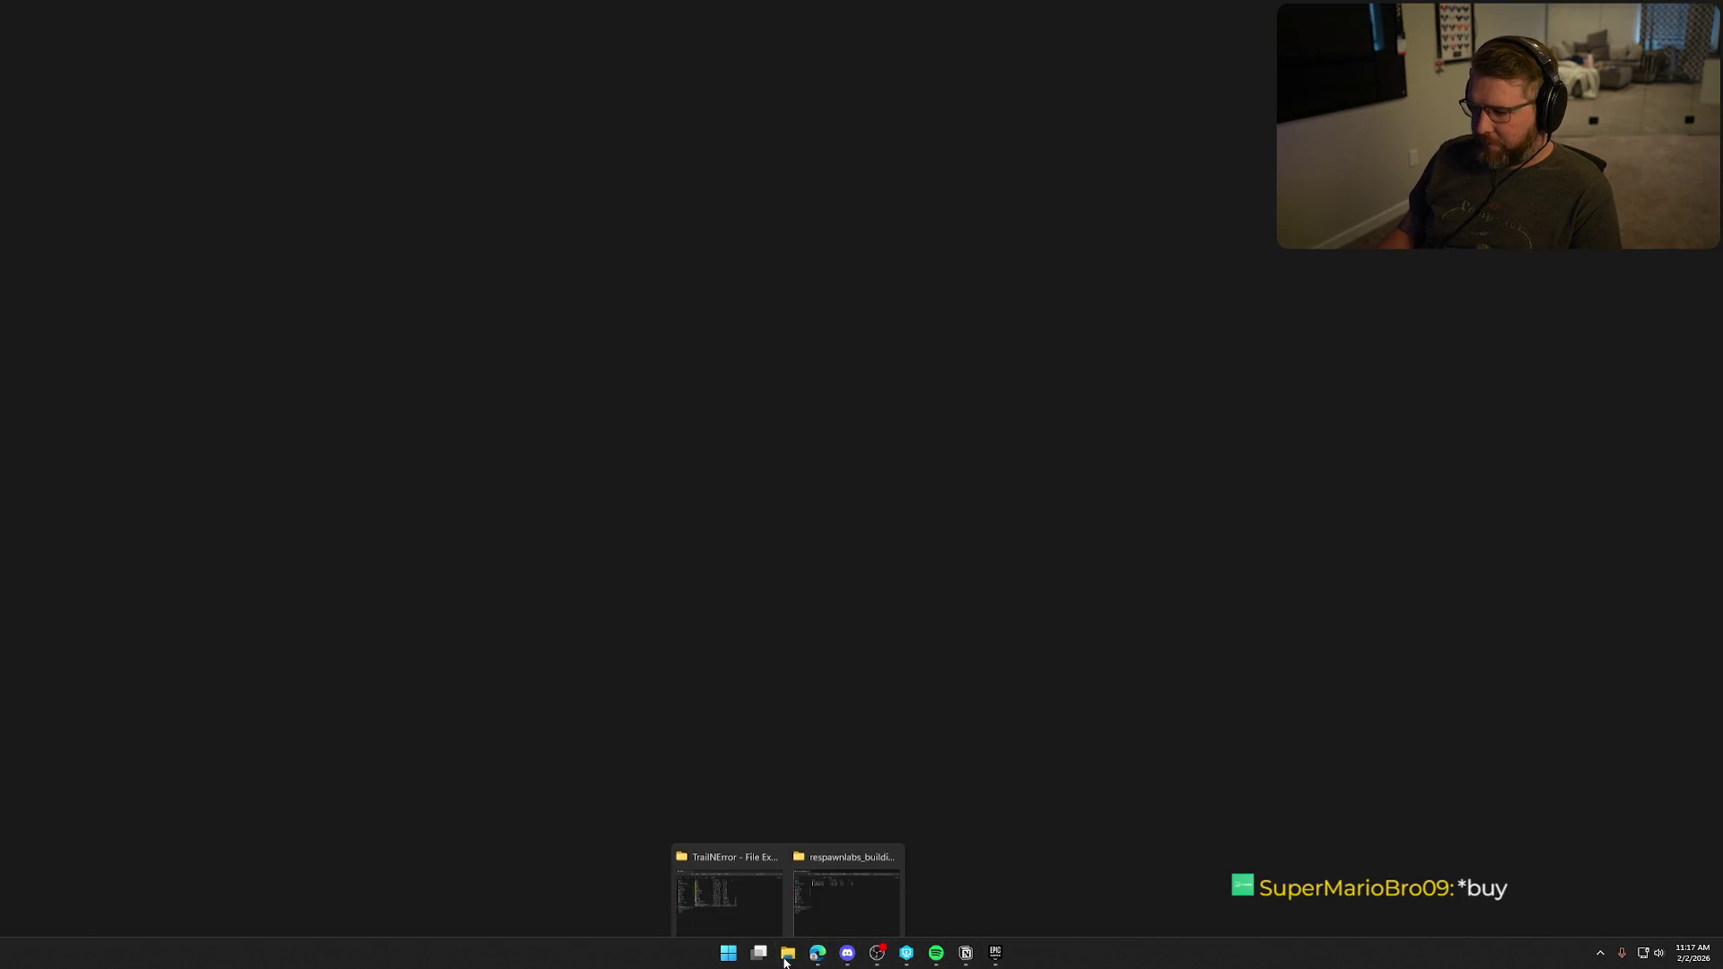
click(721, 908)
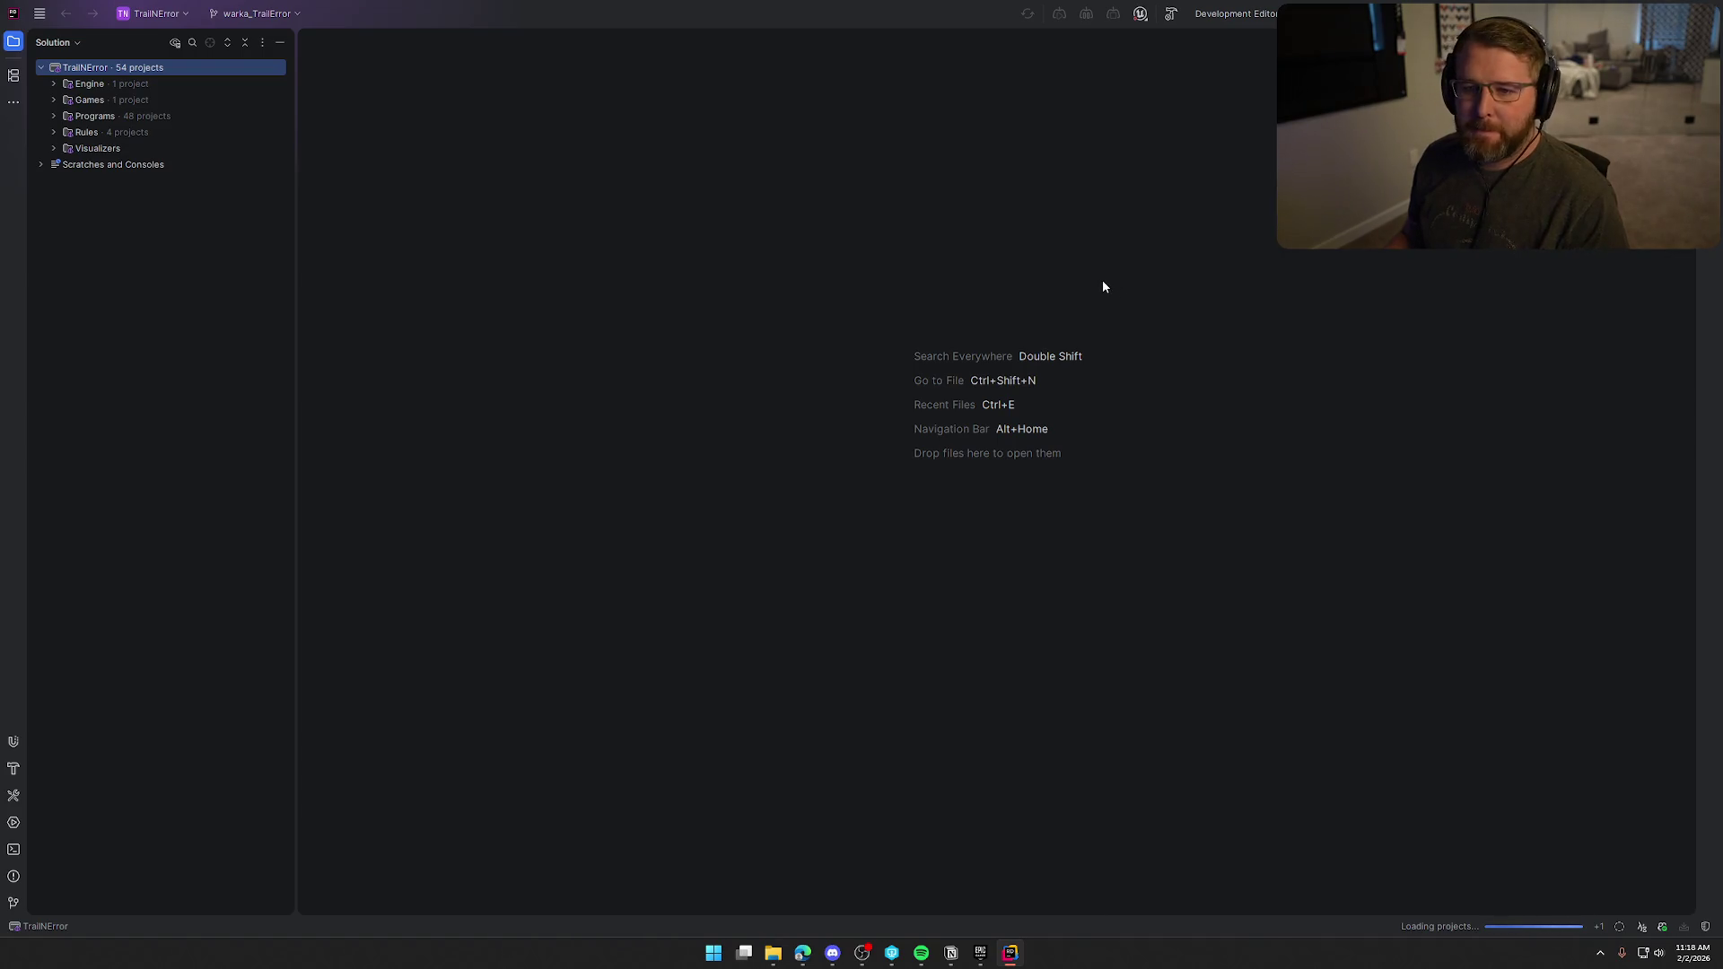
Close the Solution tree, build TrailNError with Ctrl+Shift+B, and hide the UnrealLink log.
click(22, 47)
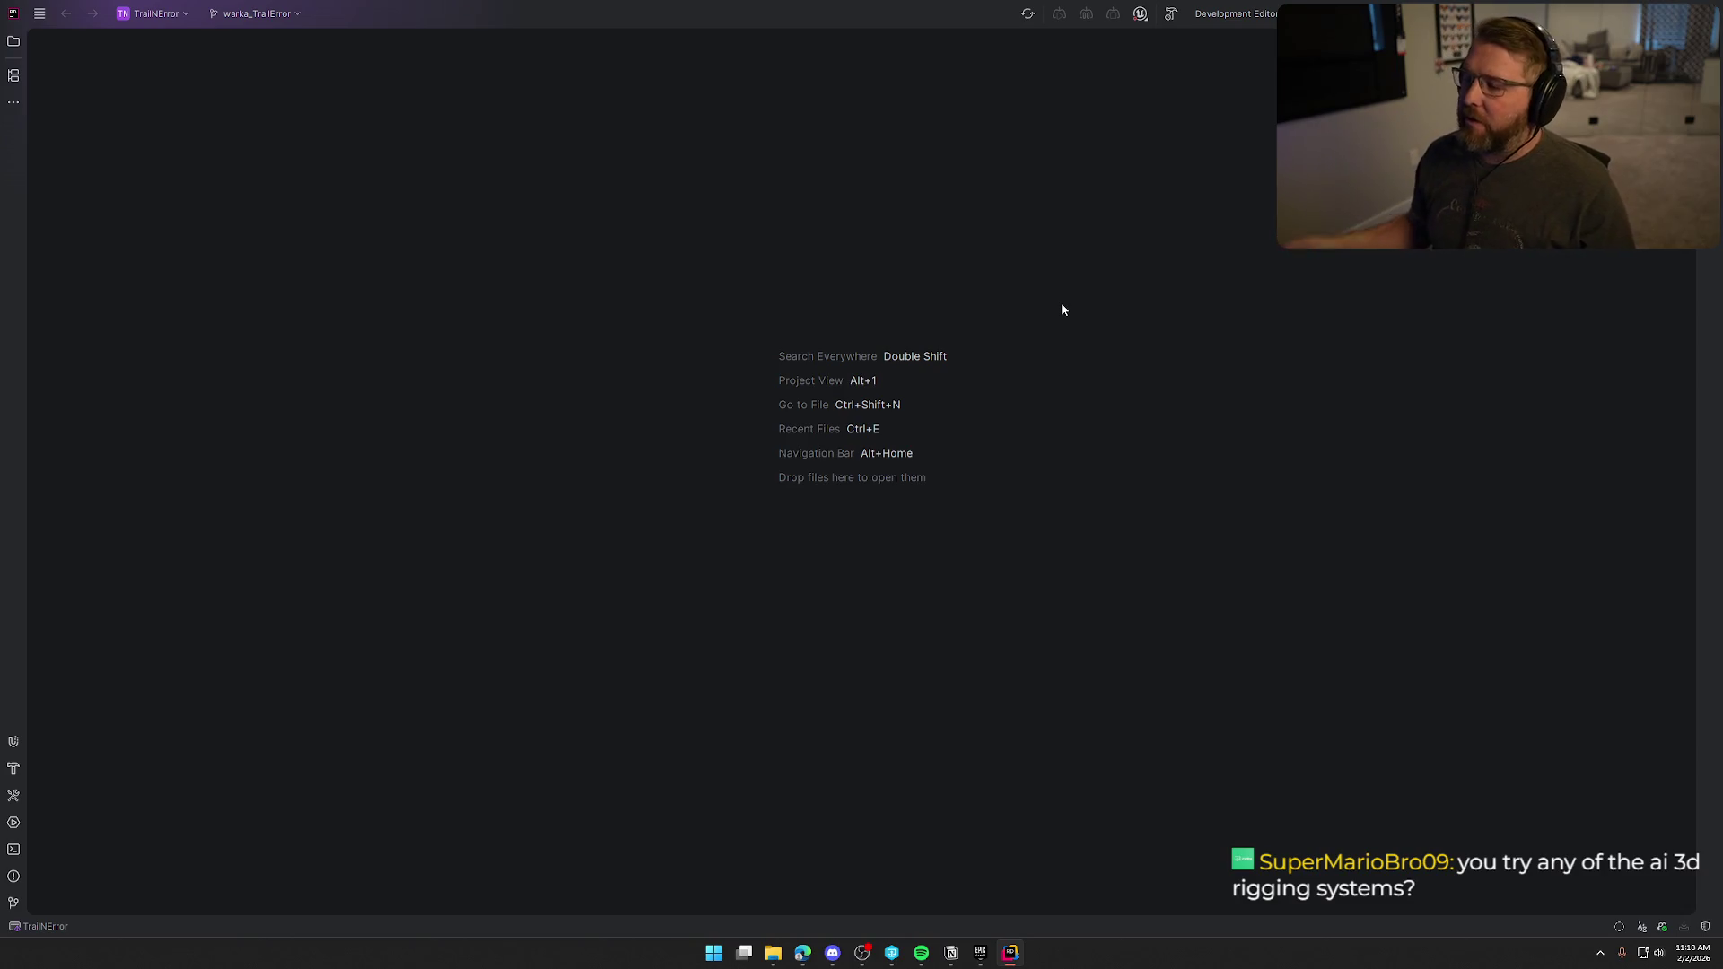
key(ctrl+shift+b)
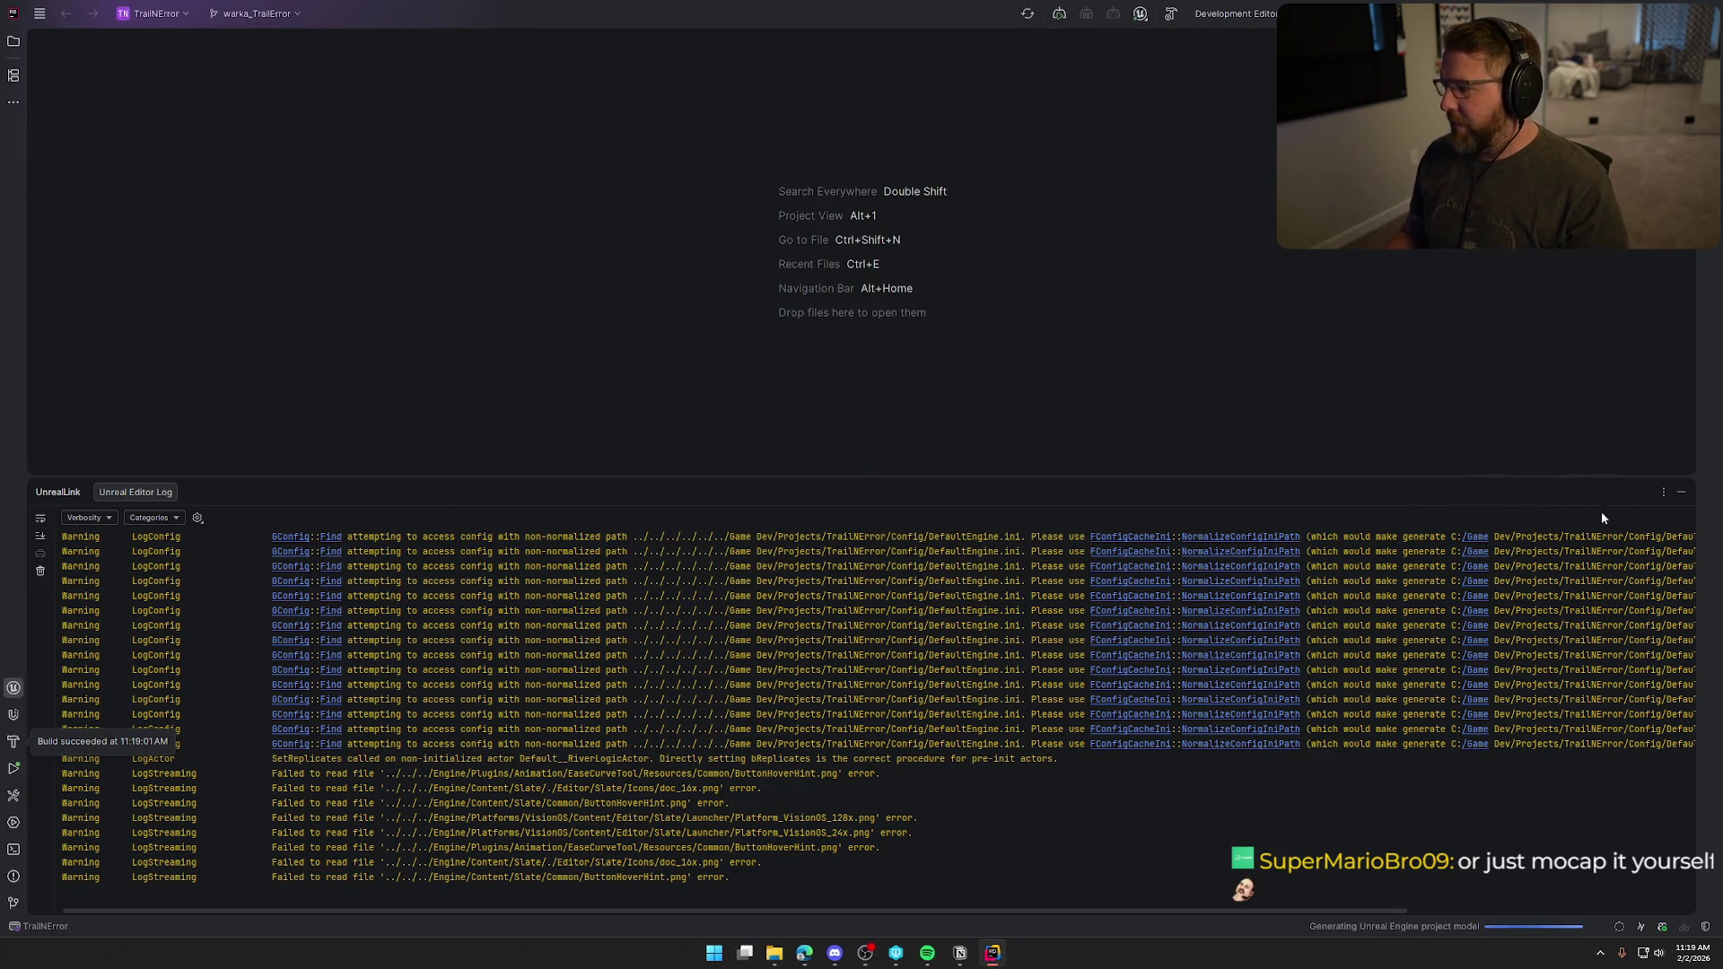
click(1681, 491)
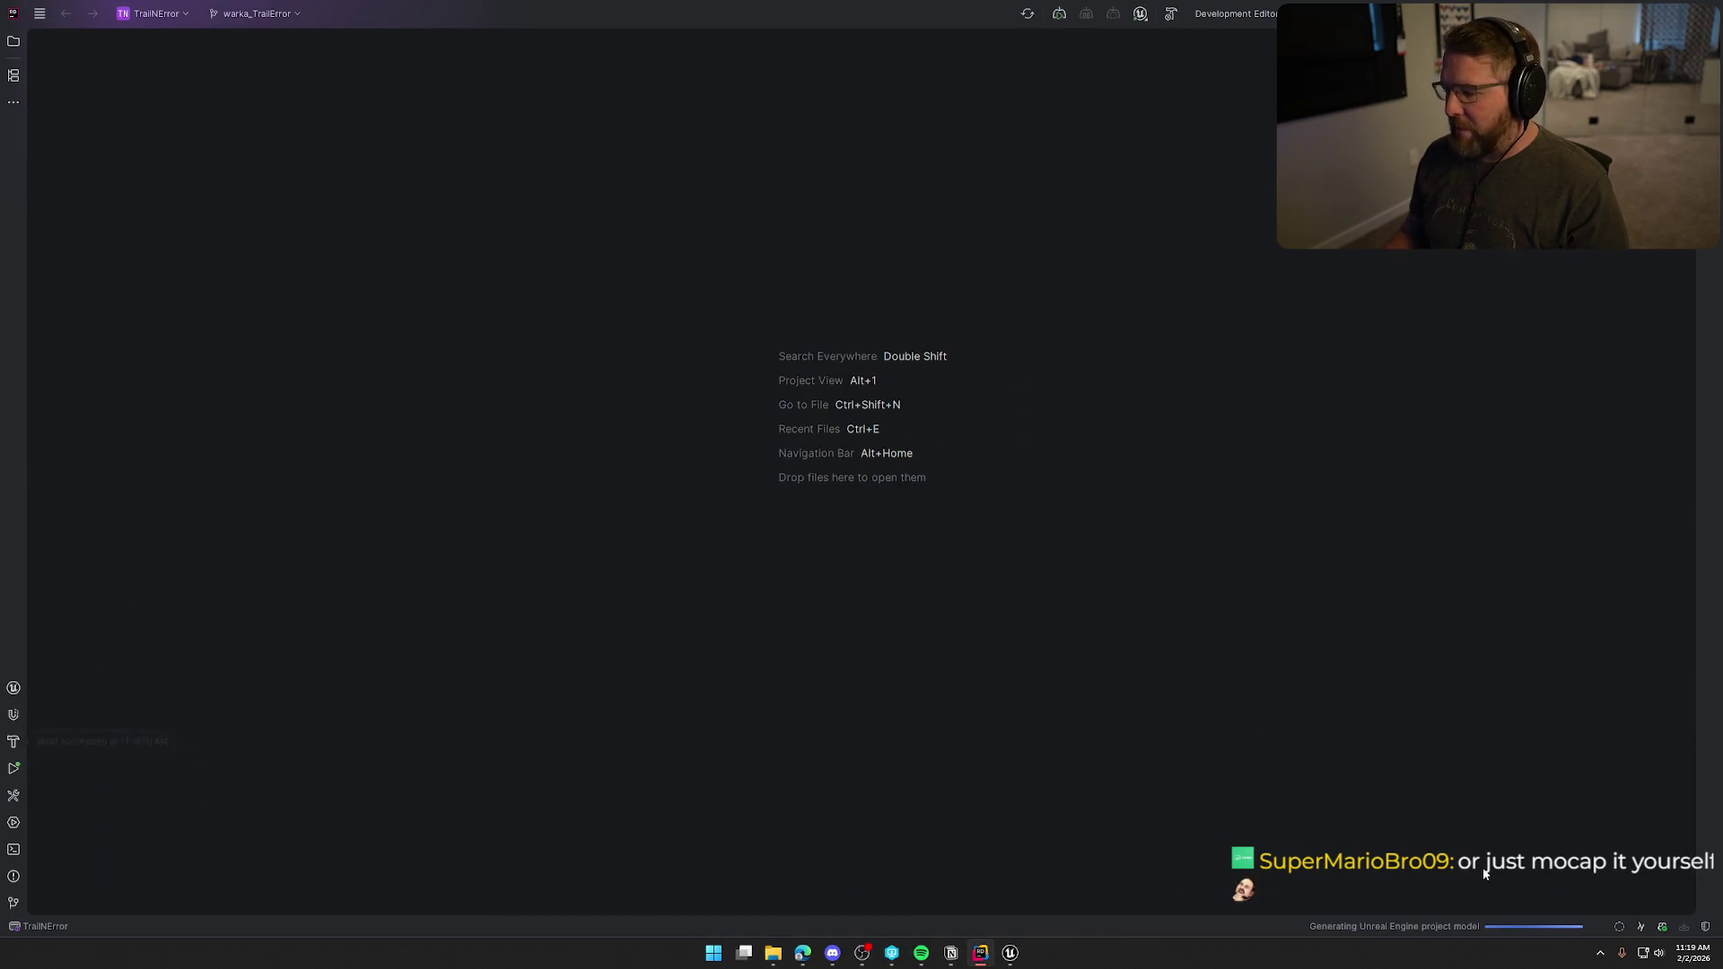
Bring Unreal Editor forward and navigate the Content Drawer to Art > Anims > Mixamo.
click(1010, 953)
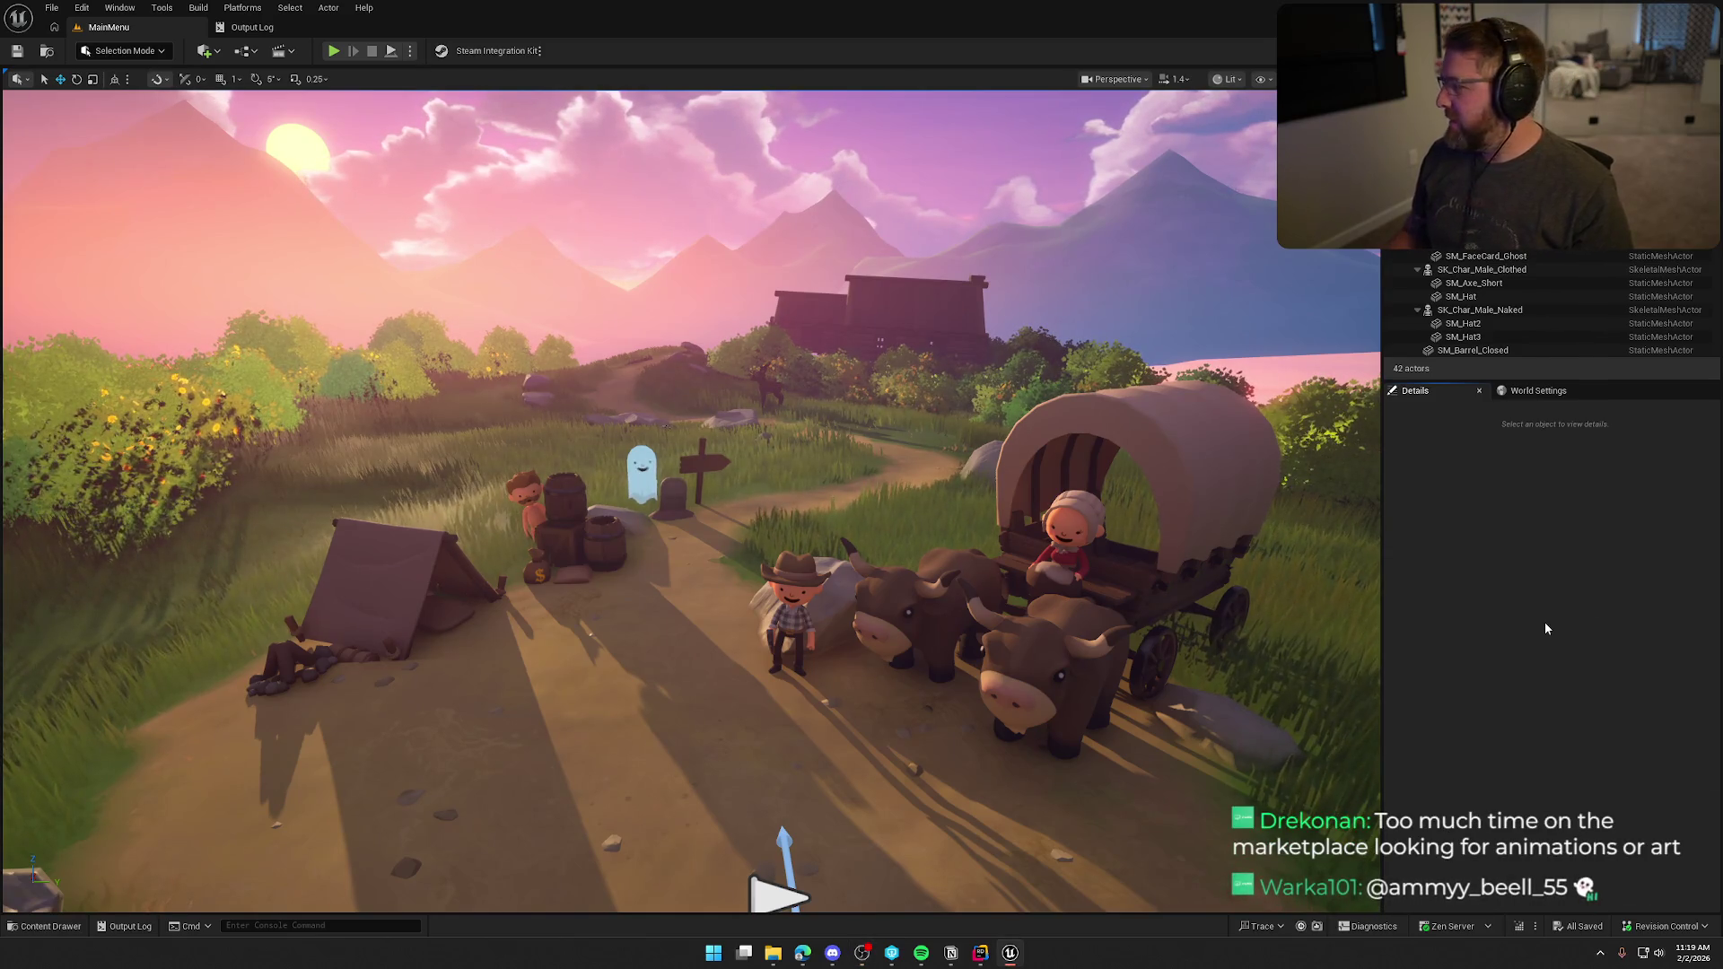
key(ctrl+space)
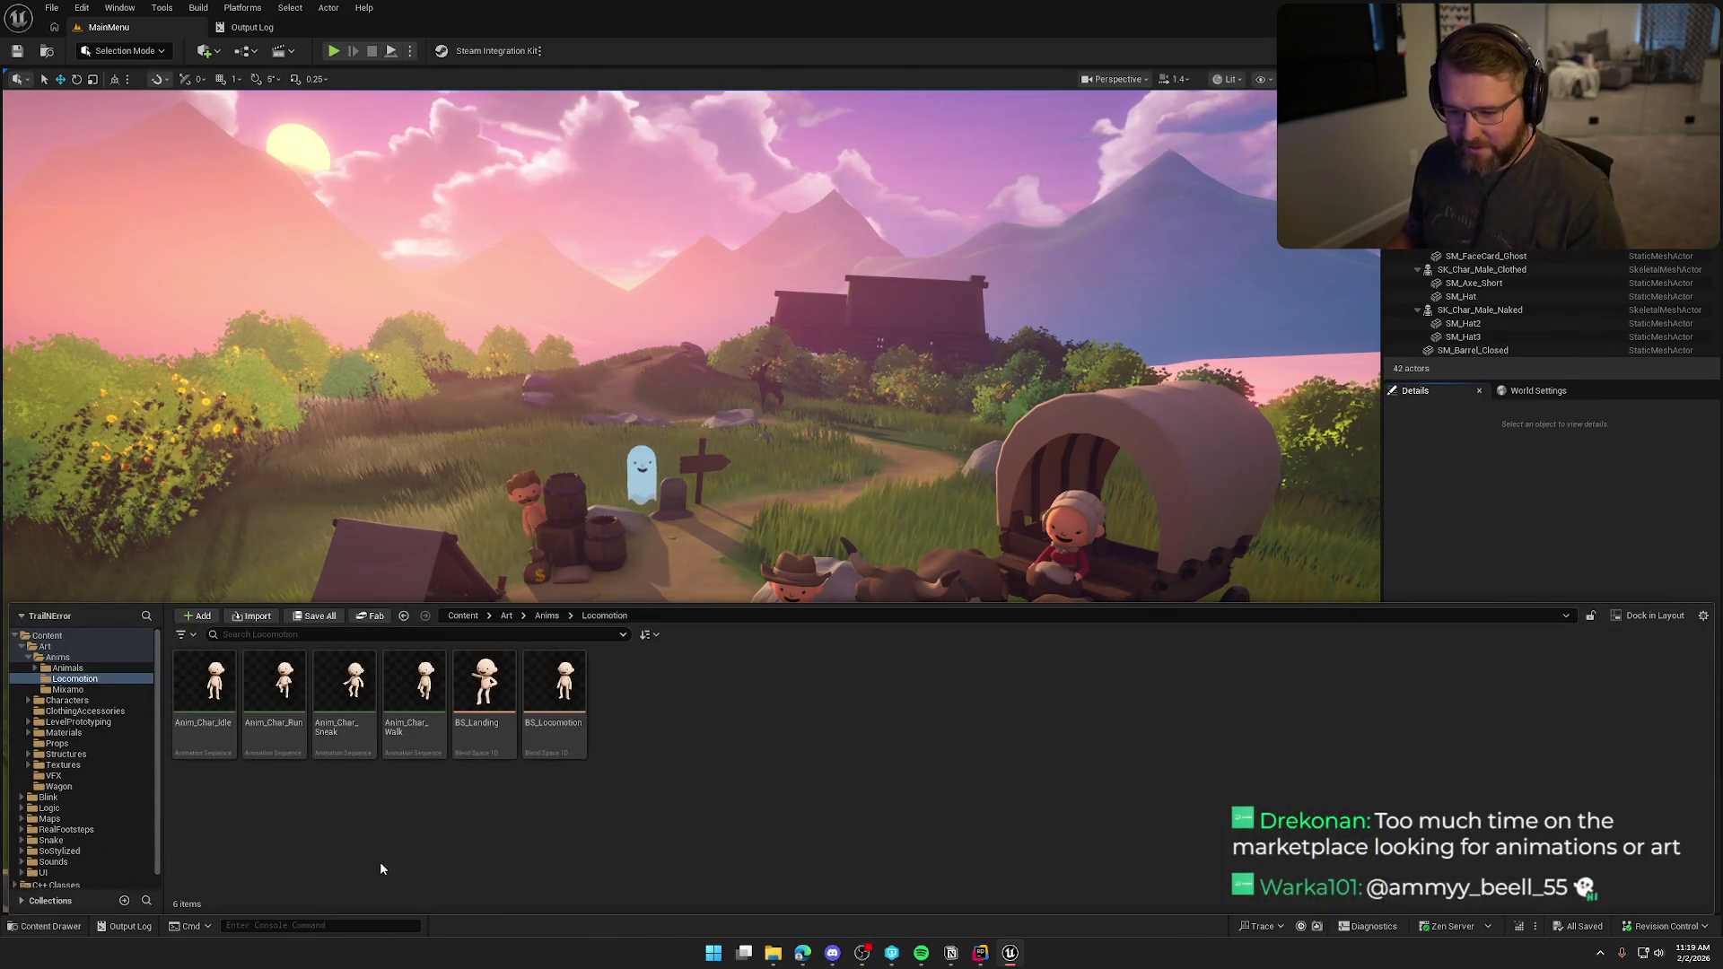
click(57, 657)
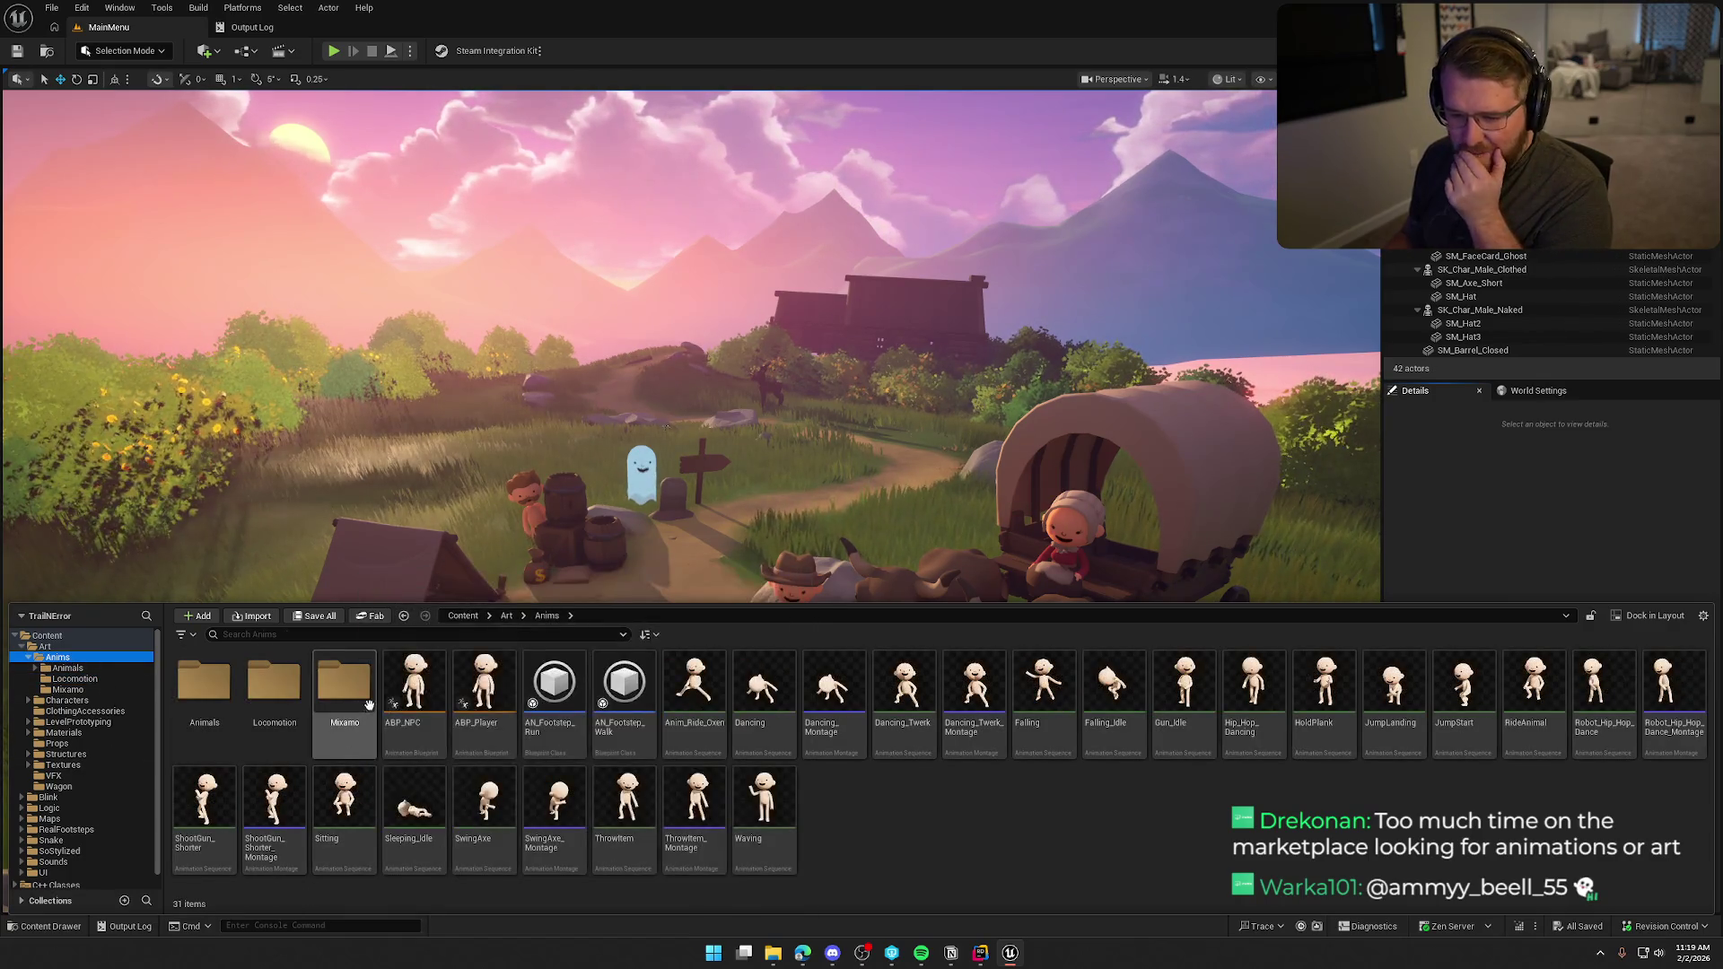
double_click(350, 680)
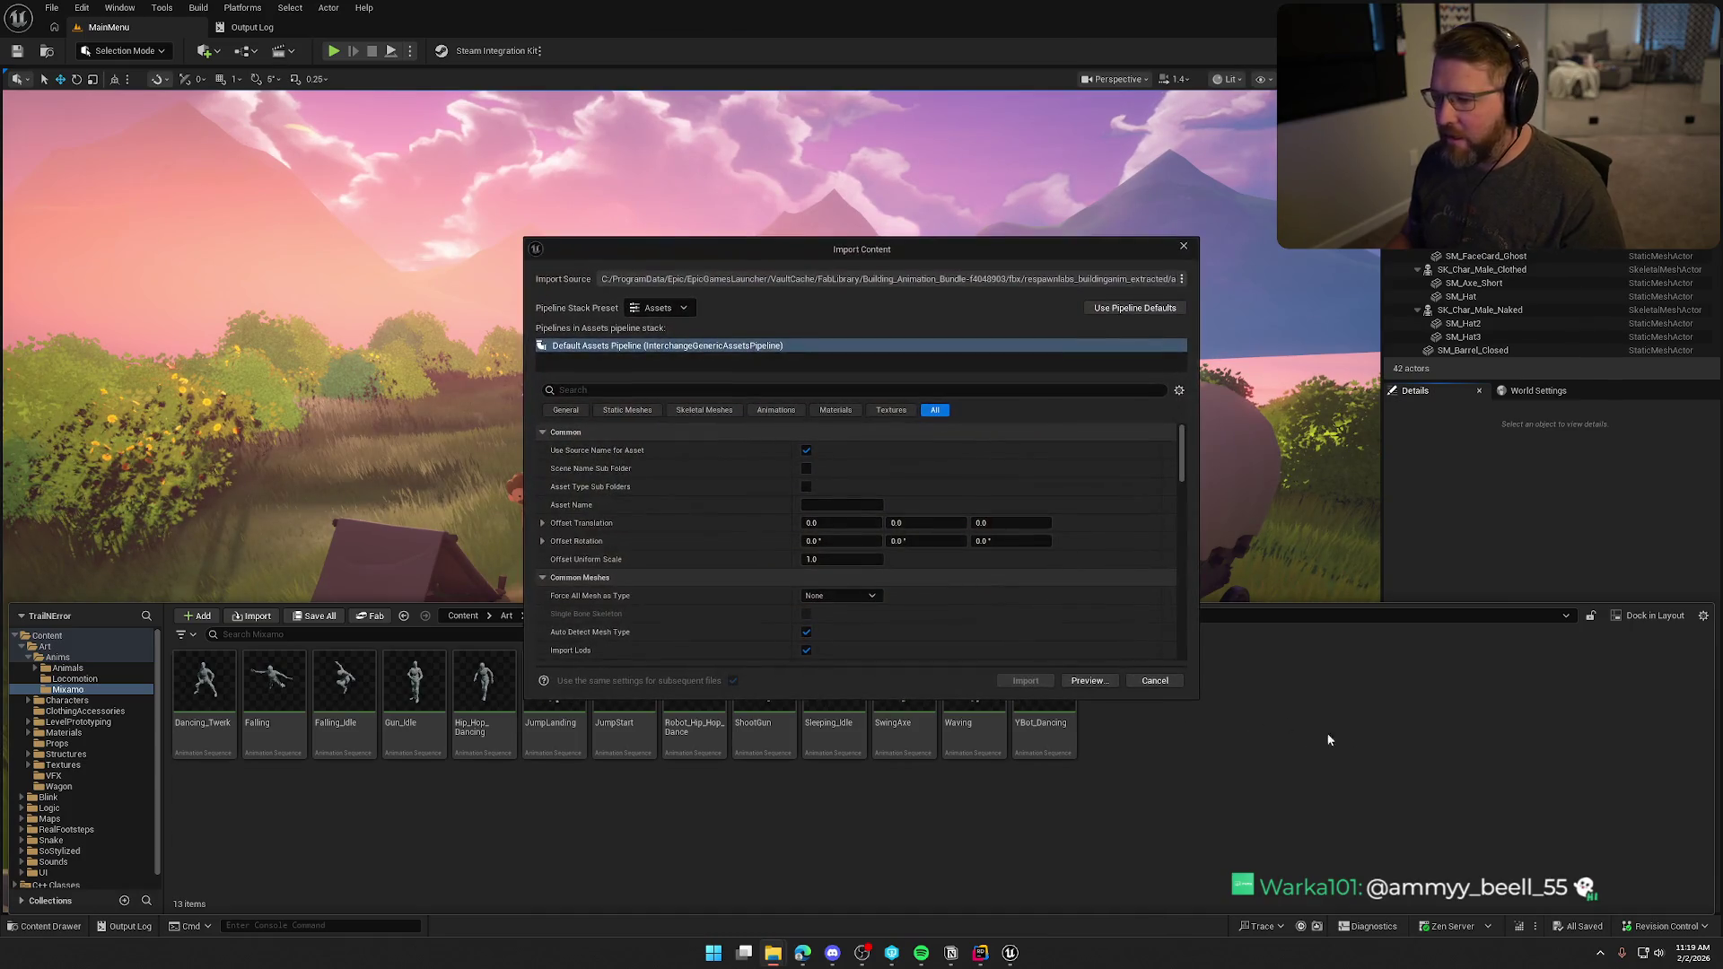
Assign Y_Bot_Skeleton as the skeleton for the building animation import.
scroll(994, 574, down, 5)
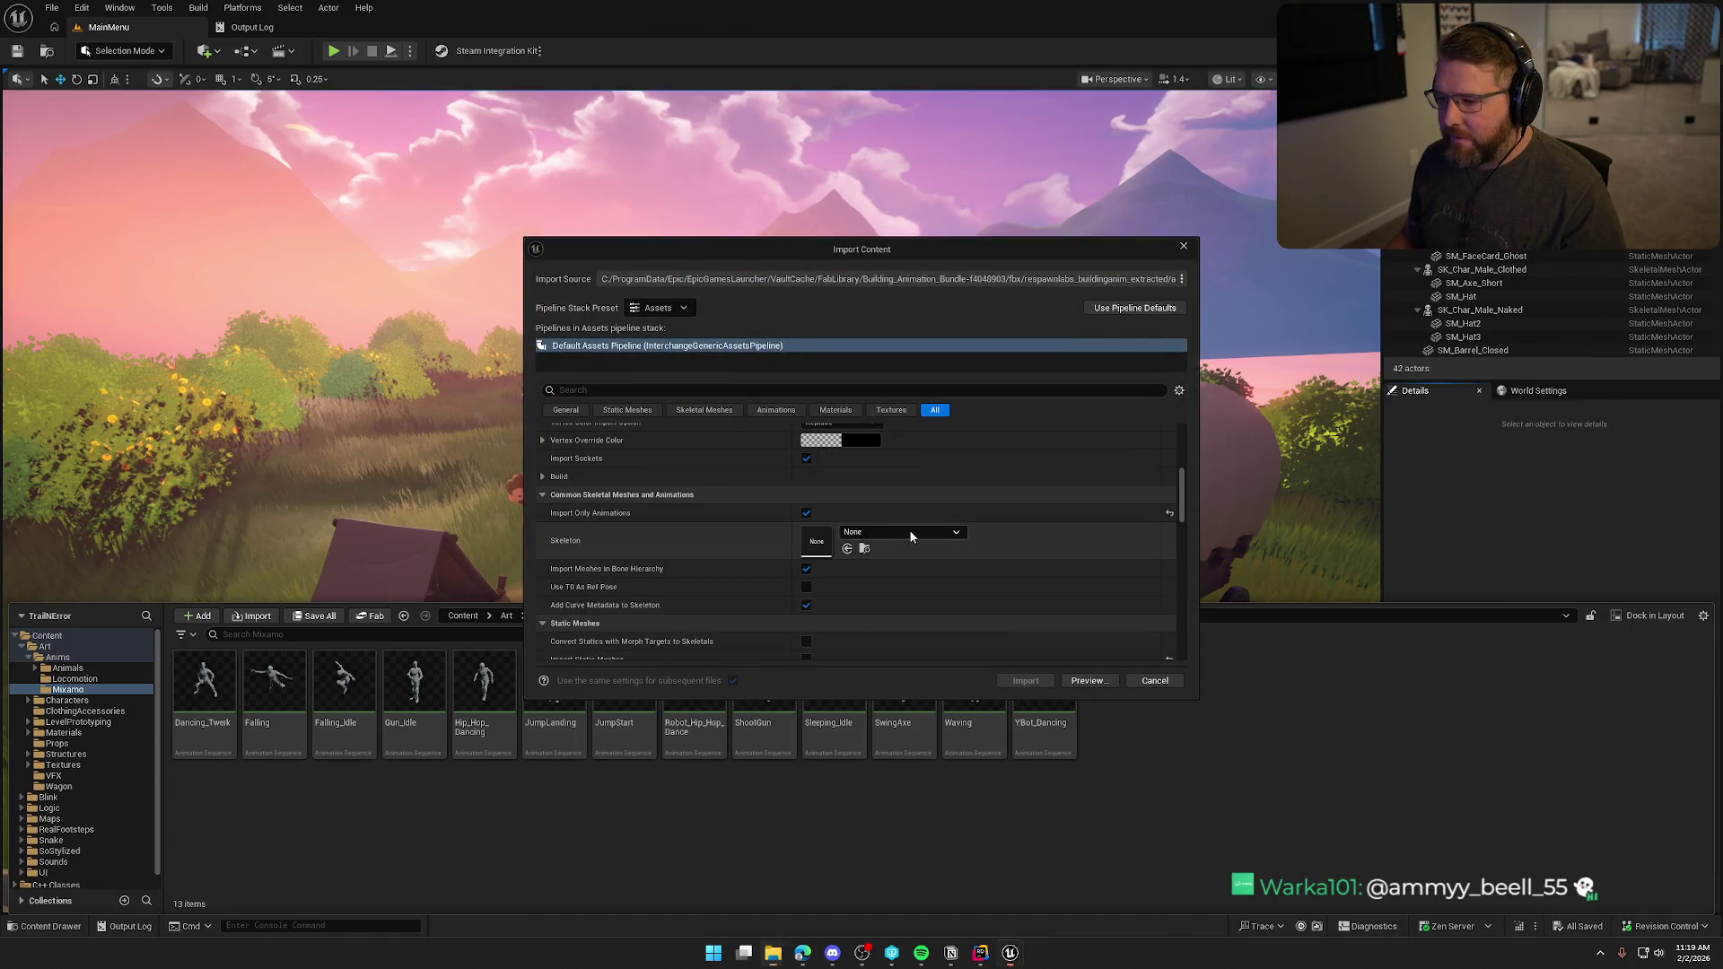
click(910, 533)
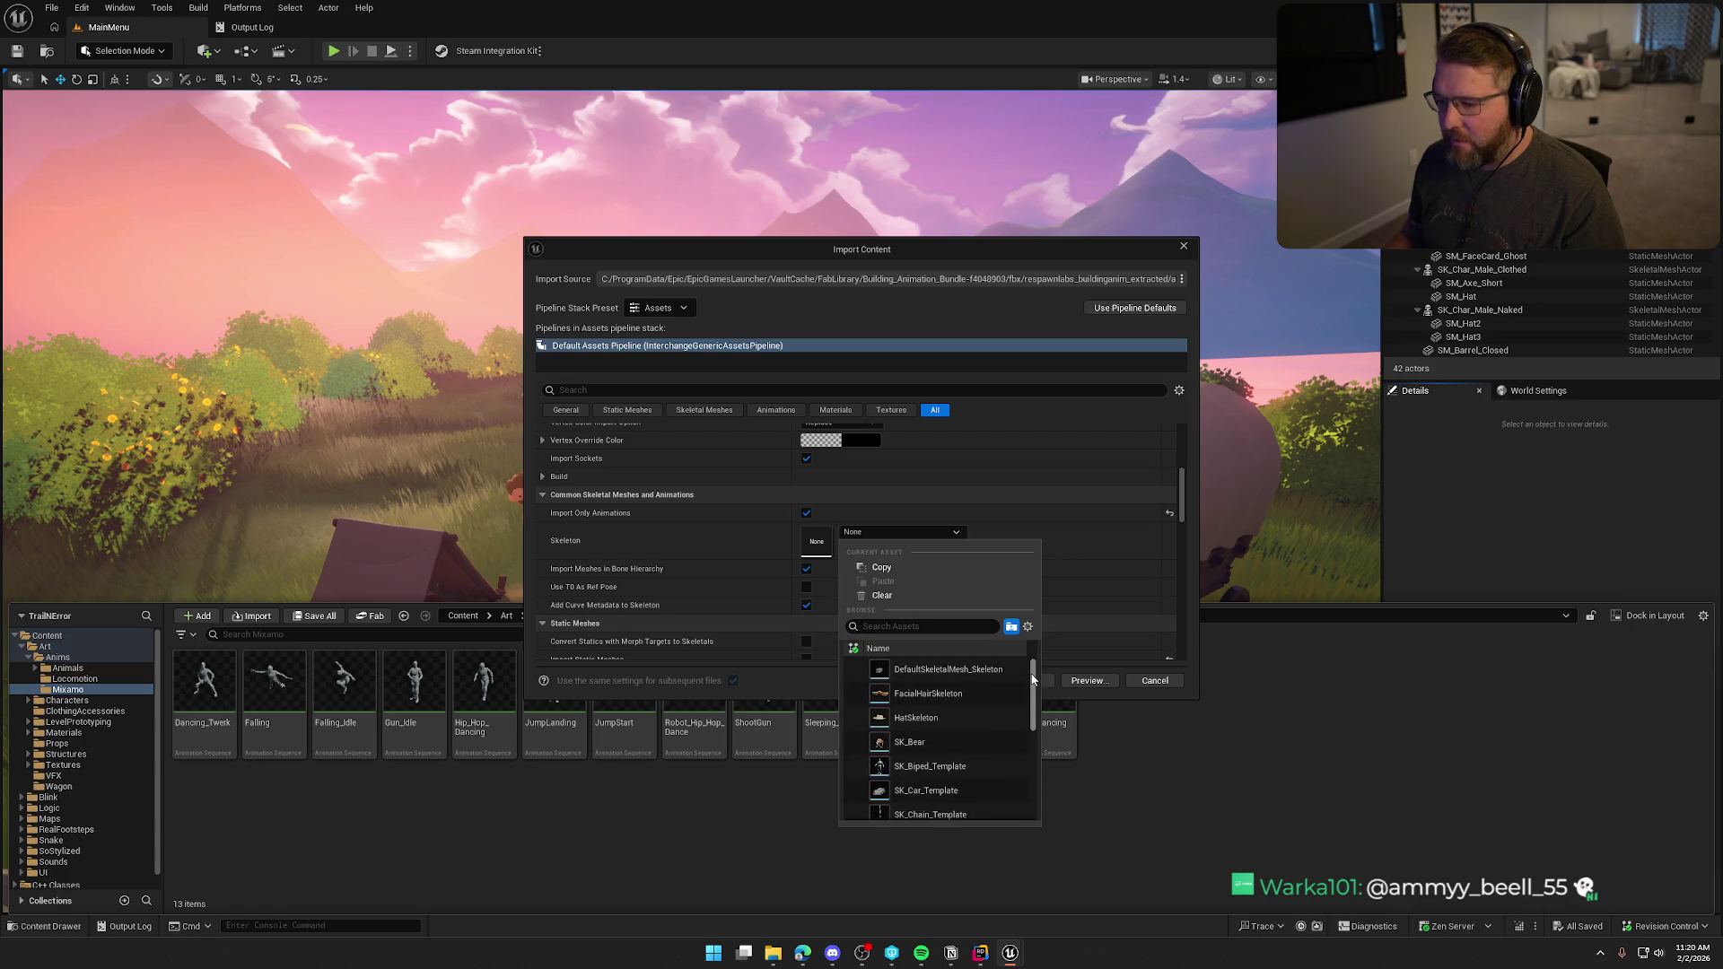
drag(1033, 679, 1029, 787)
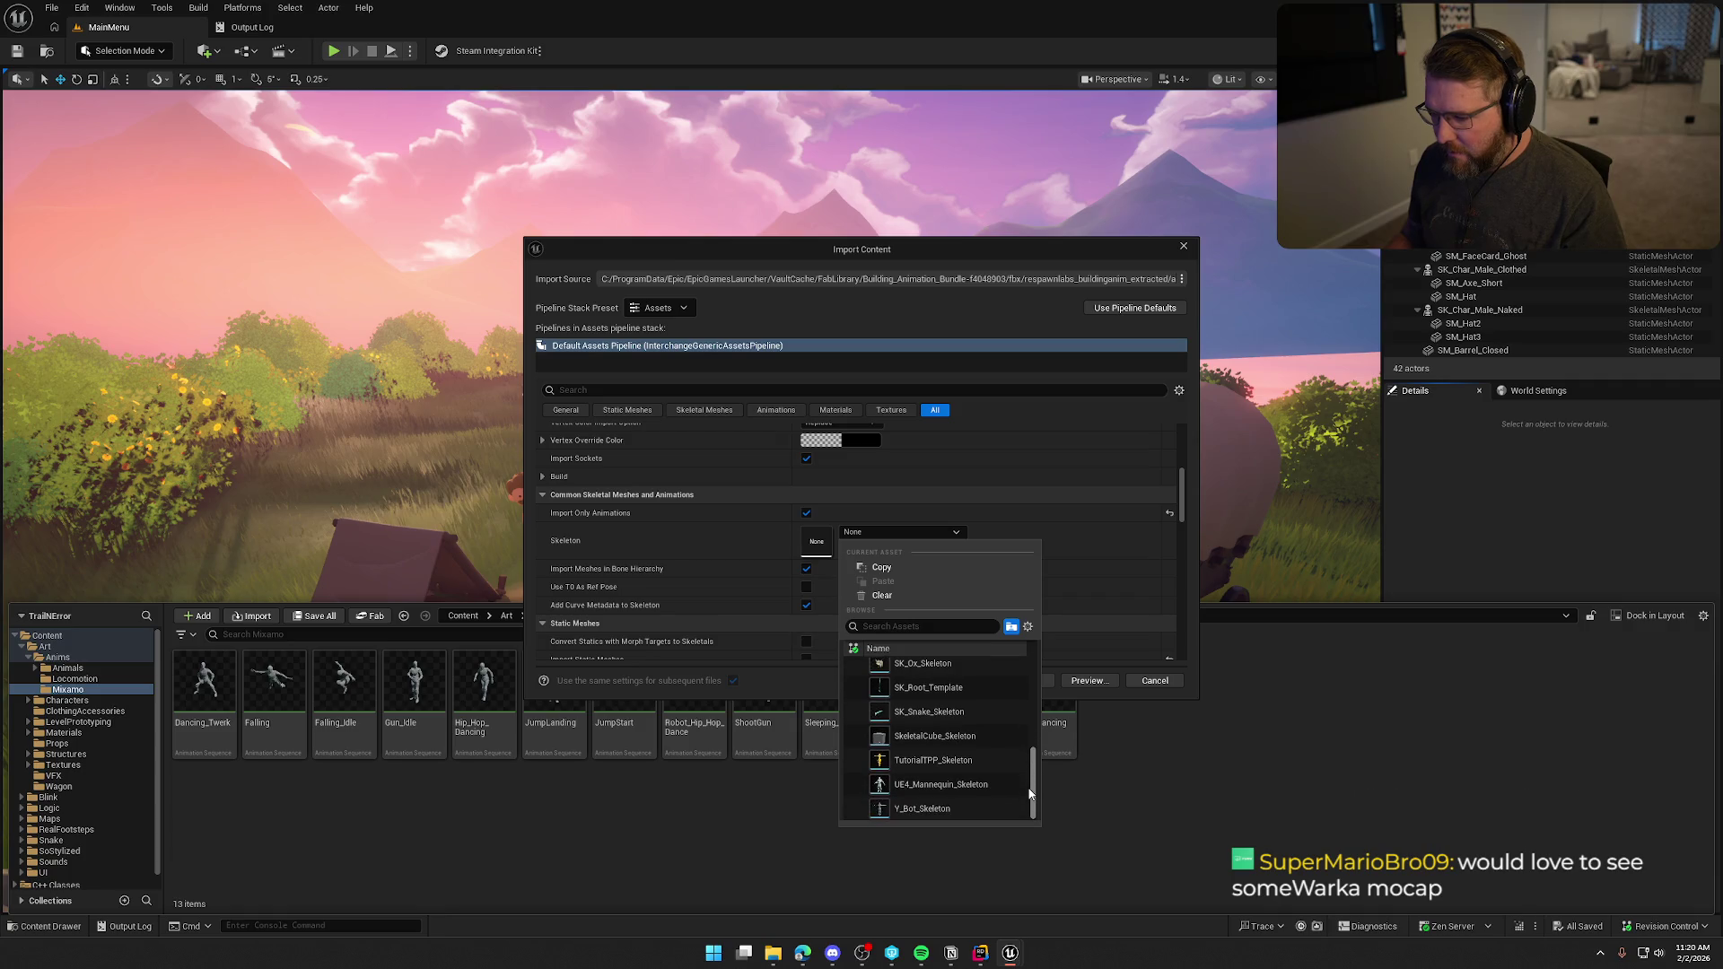
click(933, 808)
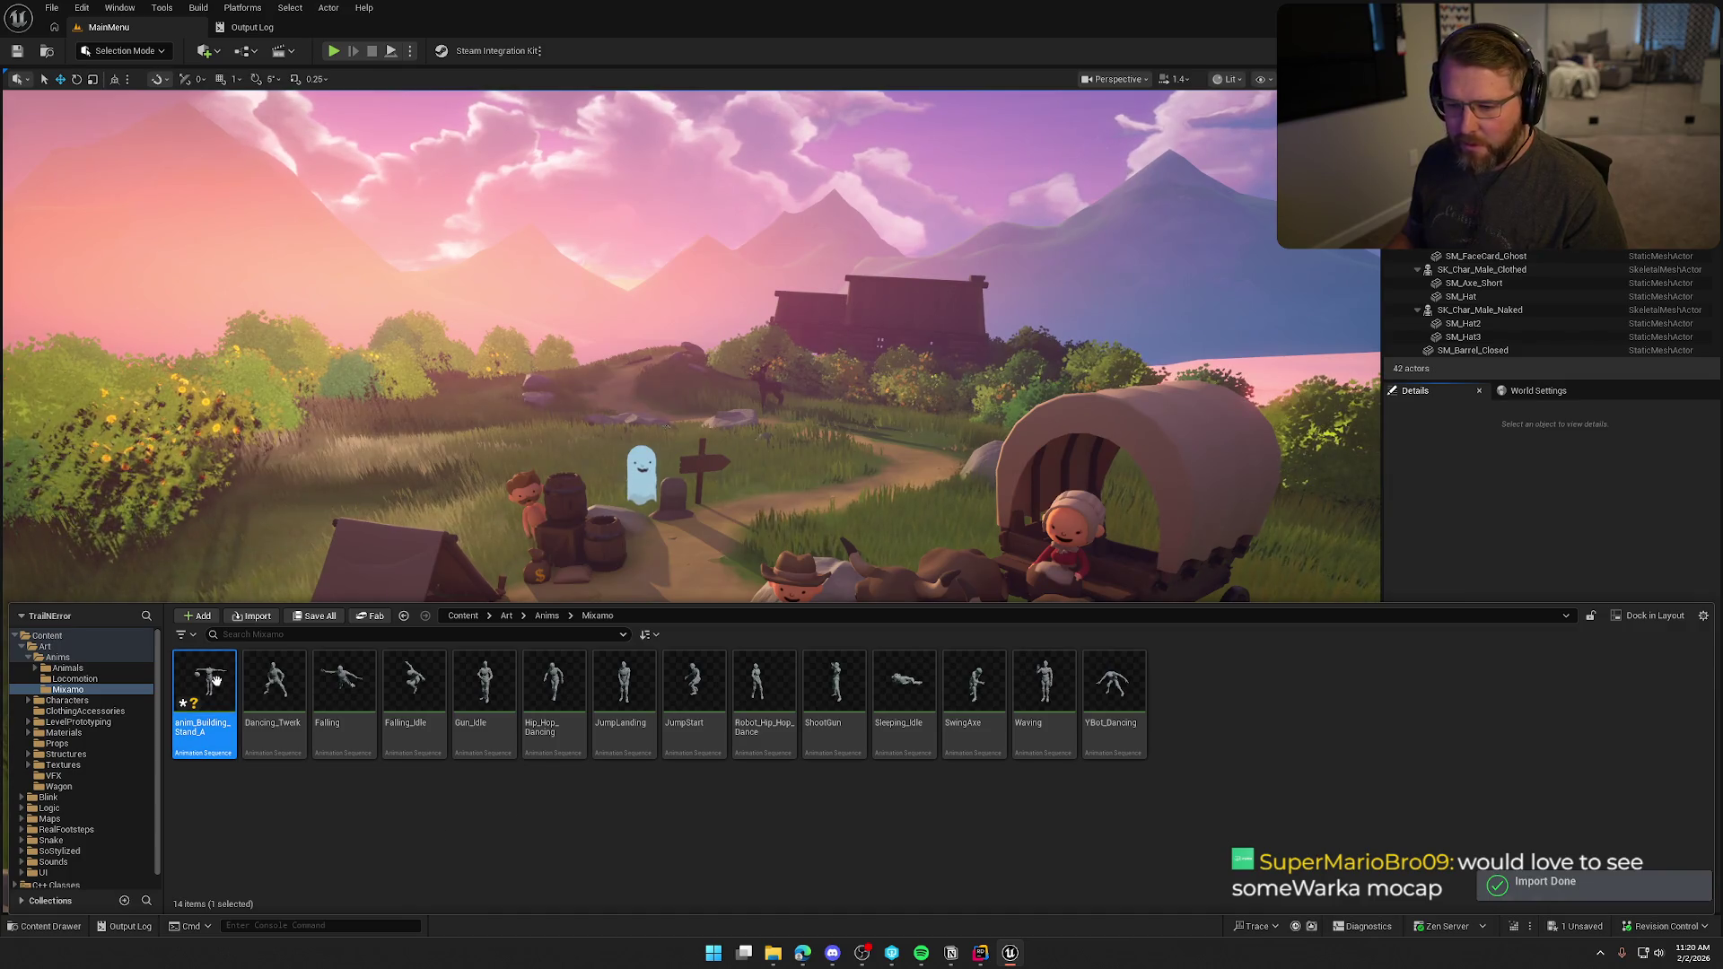
Delete the newly imported anim_Building_Stand_A asset.
click(734, 572)
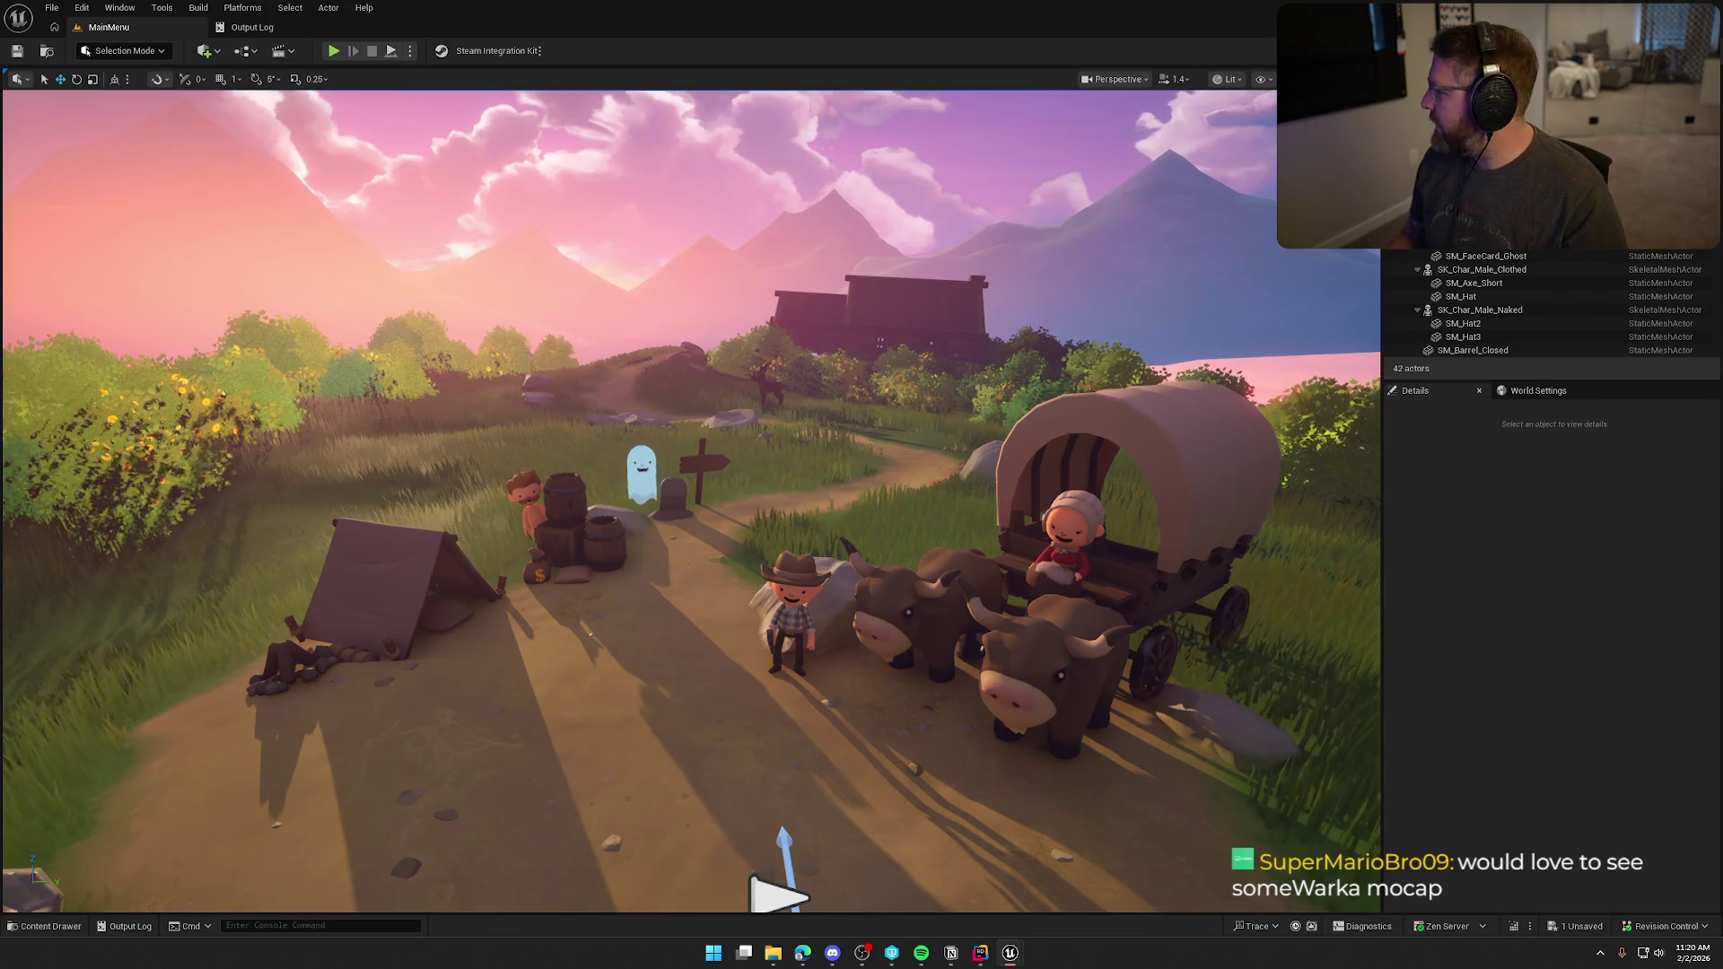
key(ctrl+space)
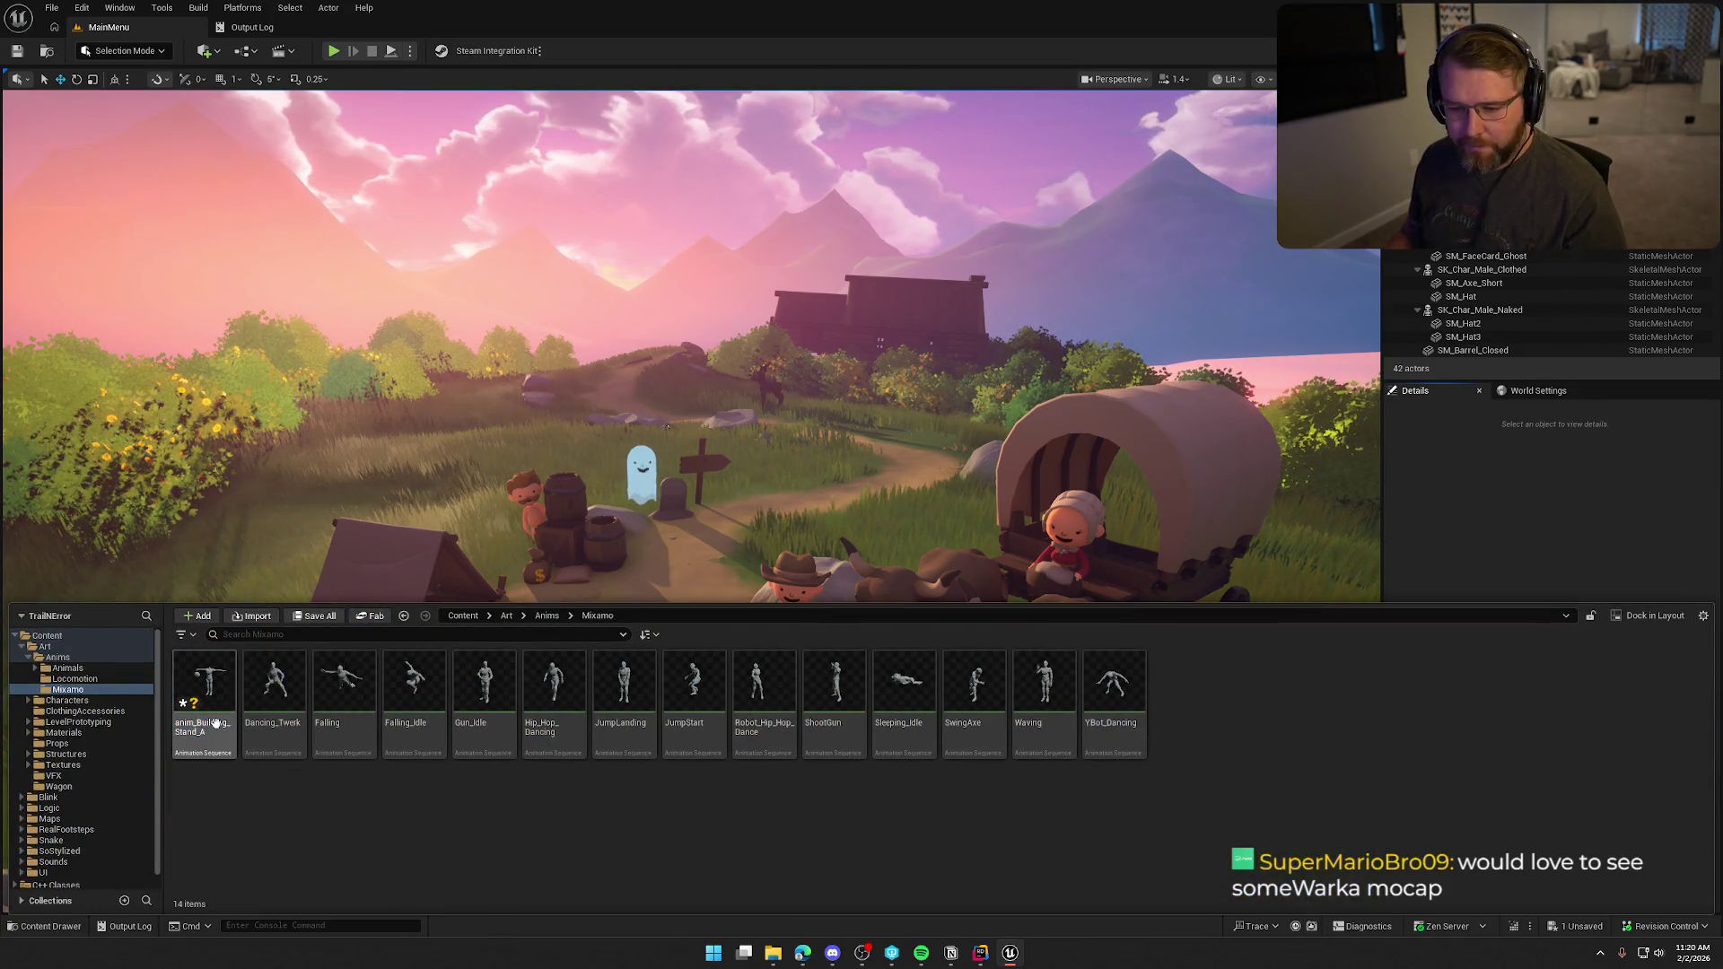
key(Delete)
click(765, 696)
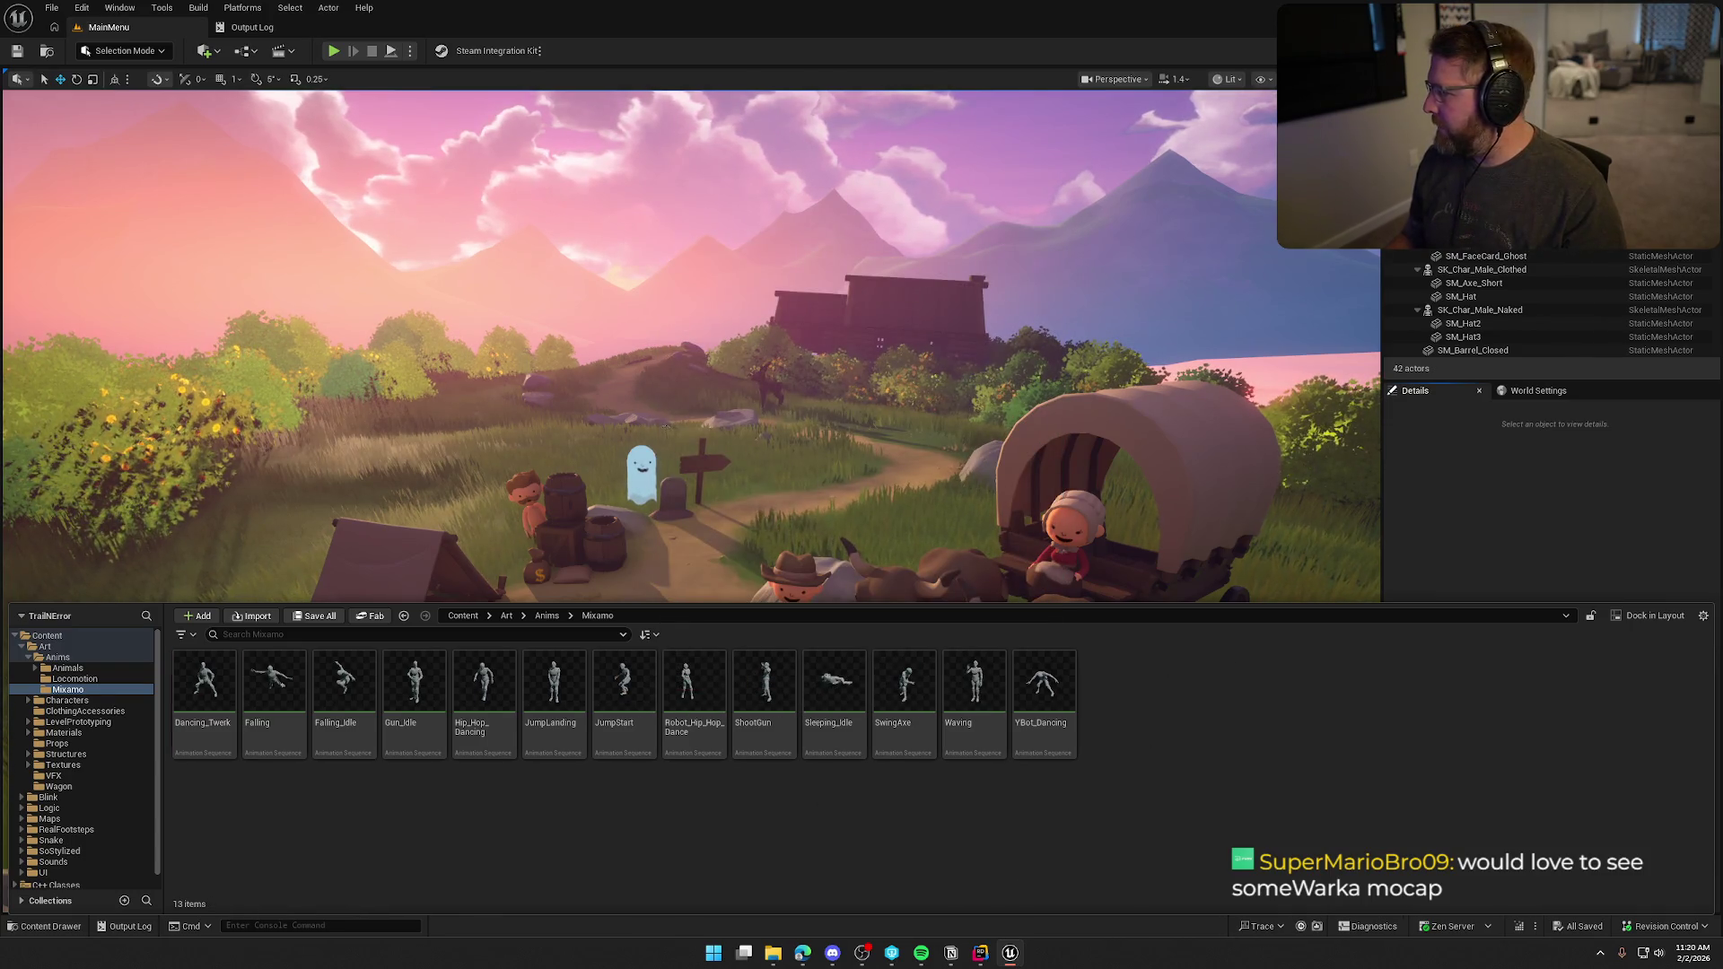
Switch to the Anims folder and hide the Content Drawer to view the level.
click(58, 657)
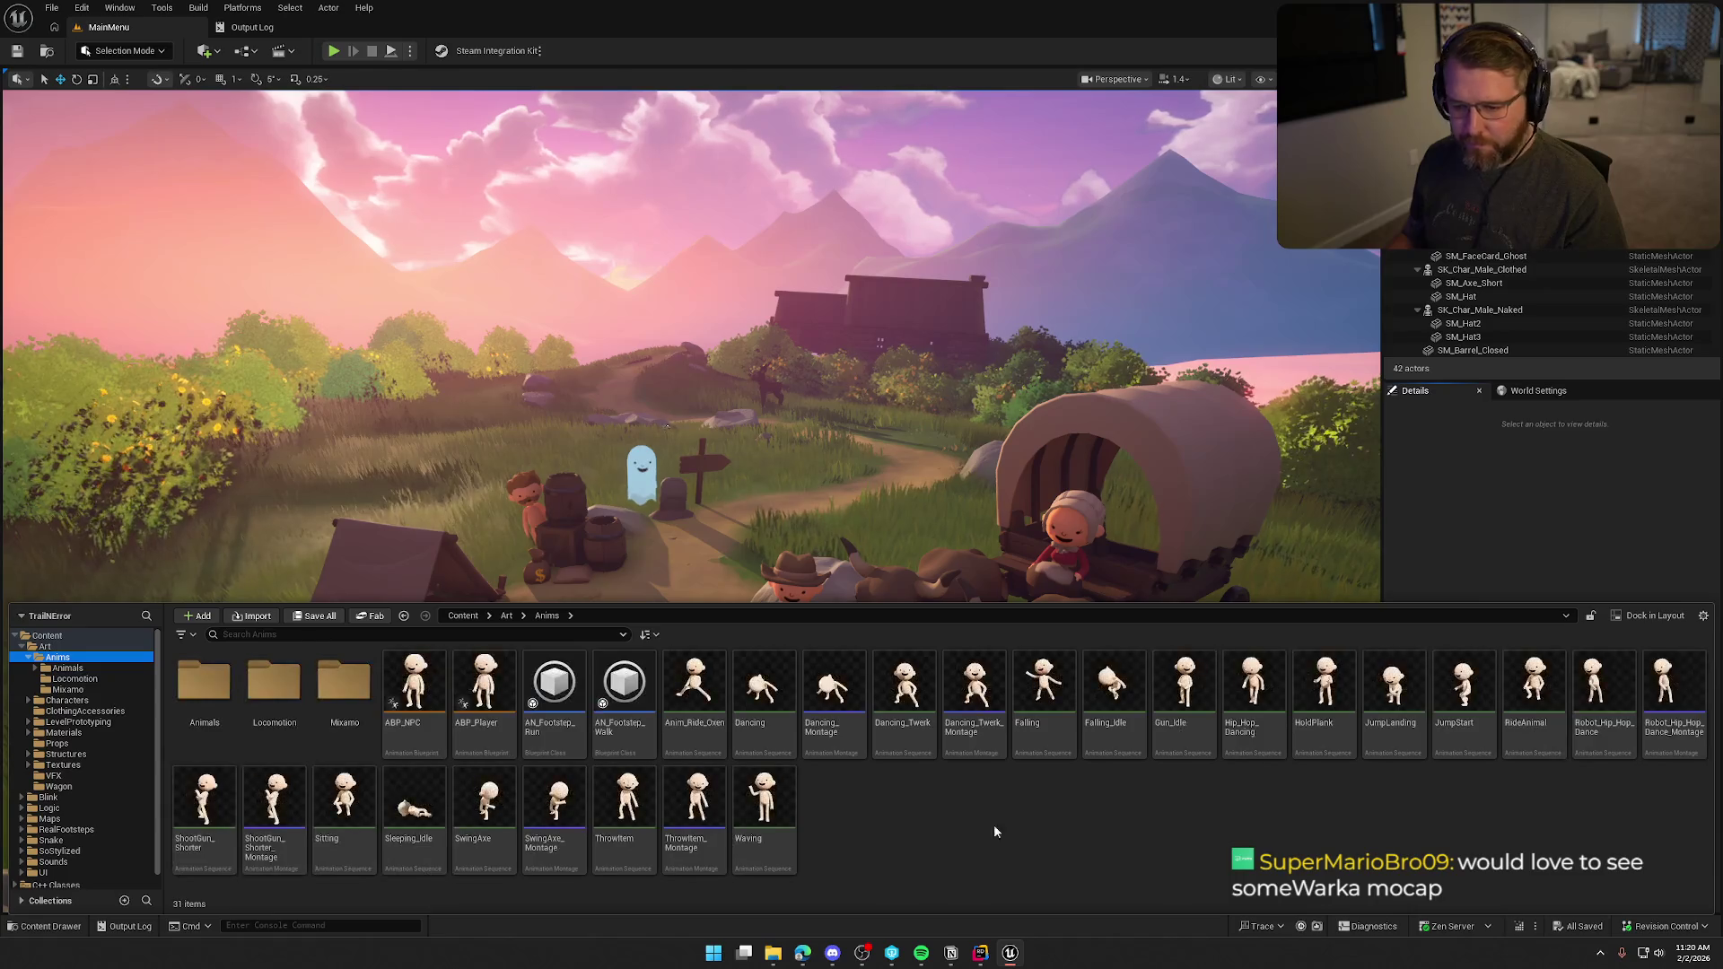
mouse_move(1127, 475)
mouse_down()
mouse_move(105, 541)
mouse_move(912, 874)
mouse_move(1346, 669)
mouse_move(1319, 429)
mouse_move(1314, 563)
mouse_up()
key(ctrl+space)
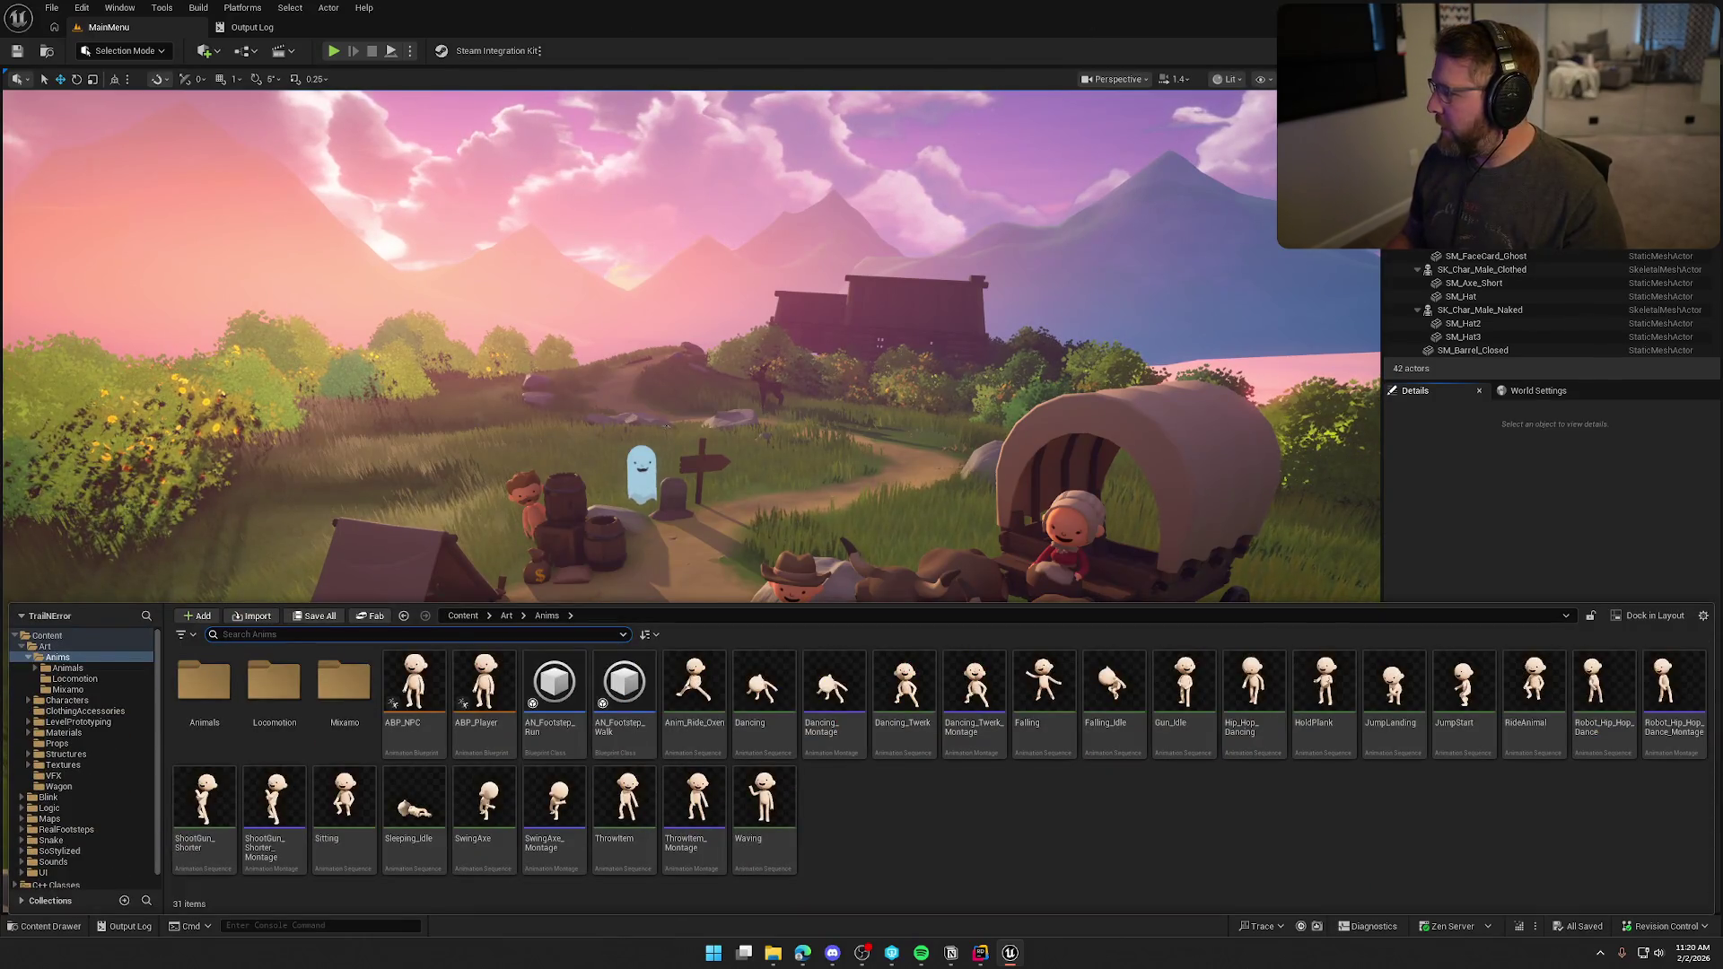
key(ctrl+space)
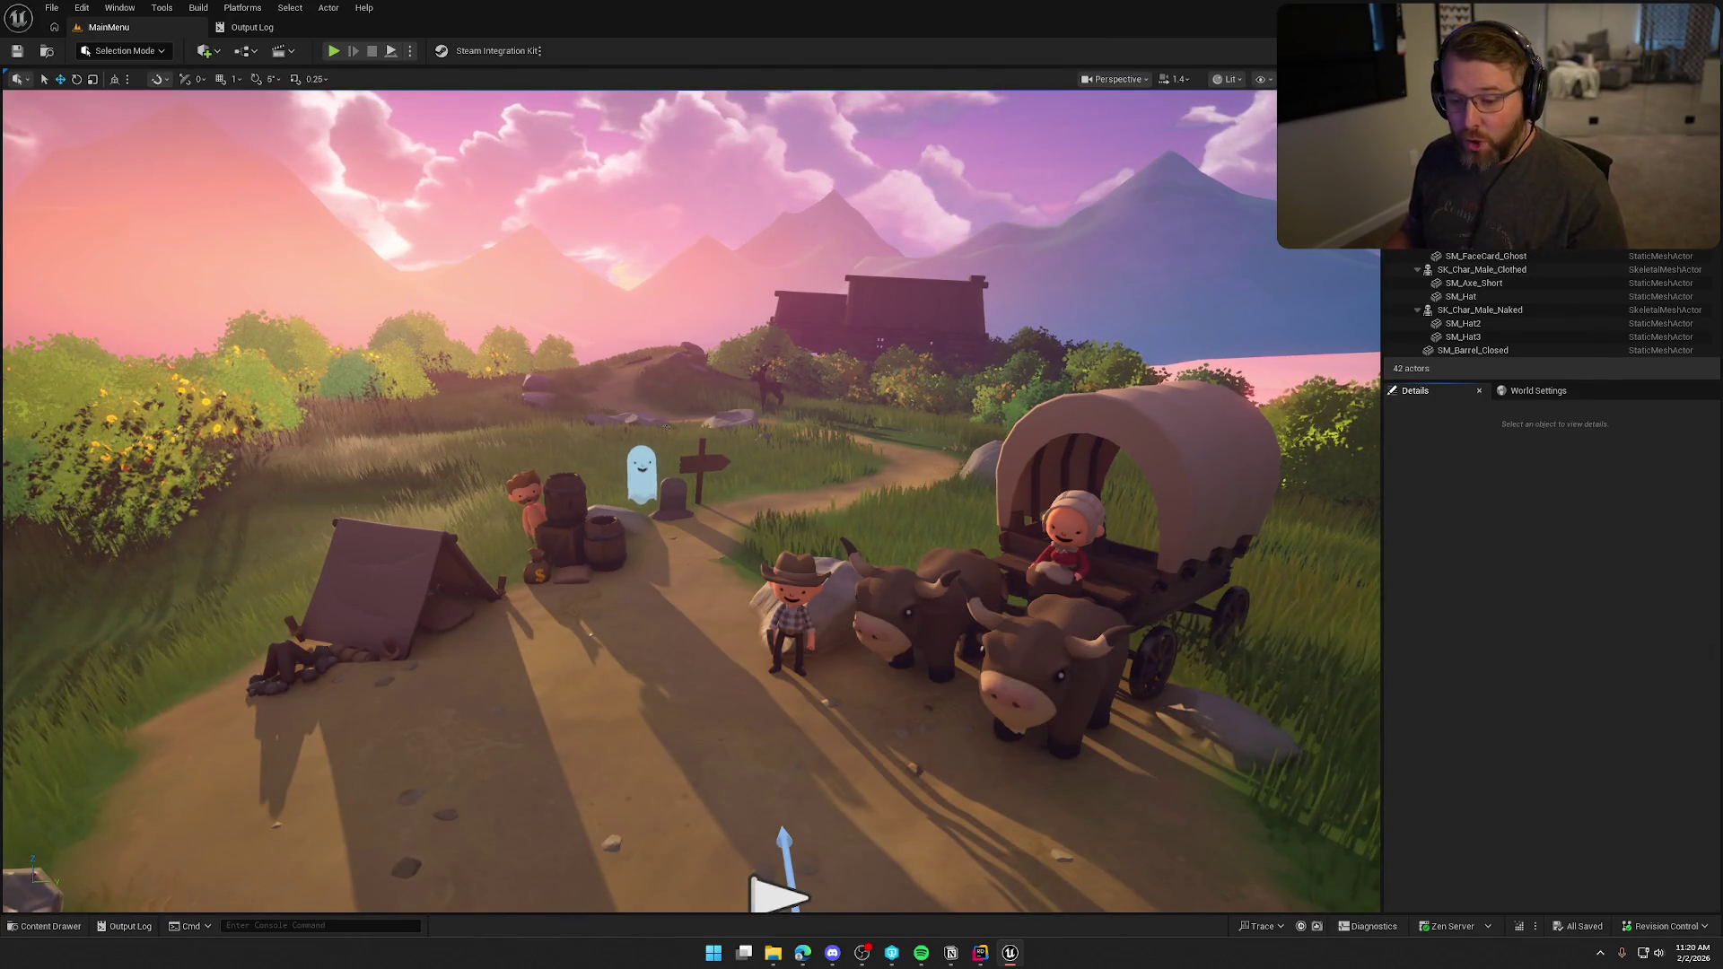
click(43, 927)
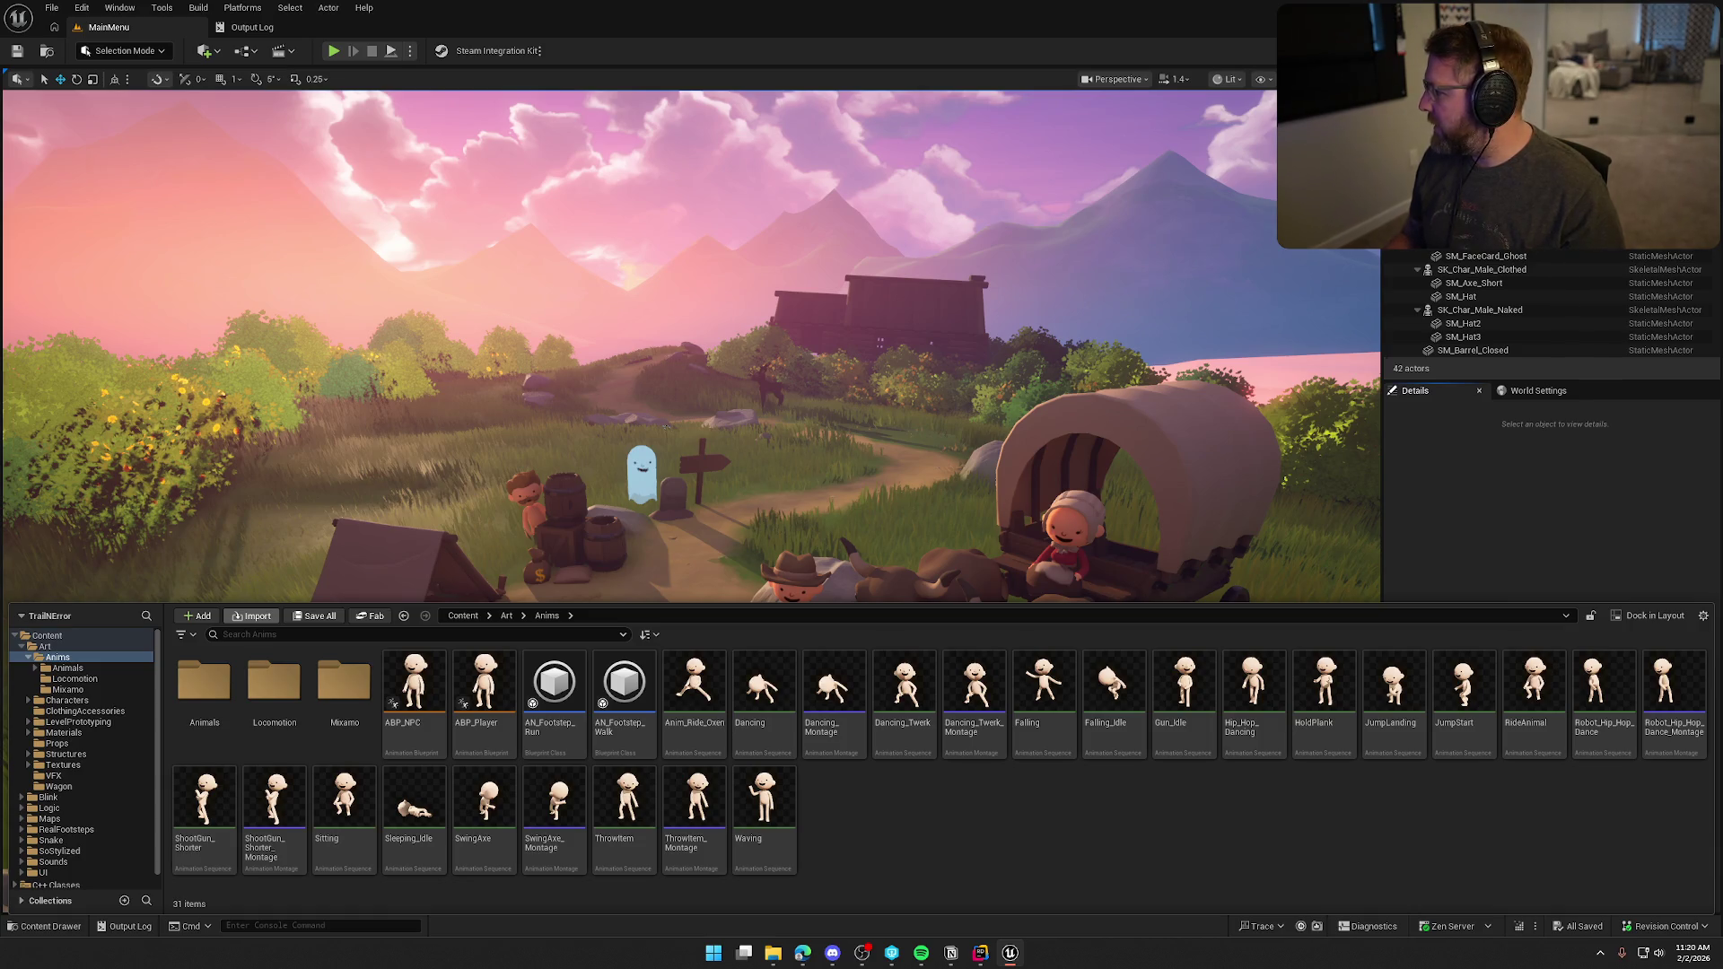
key(ctrl+space)
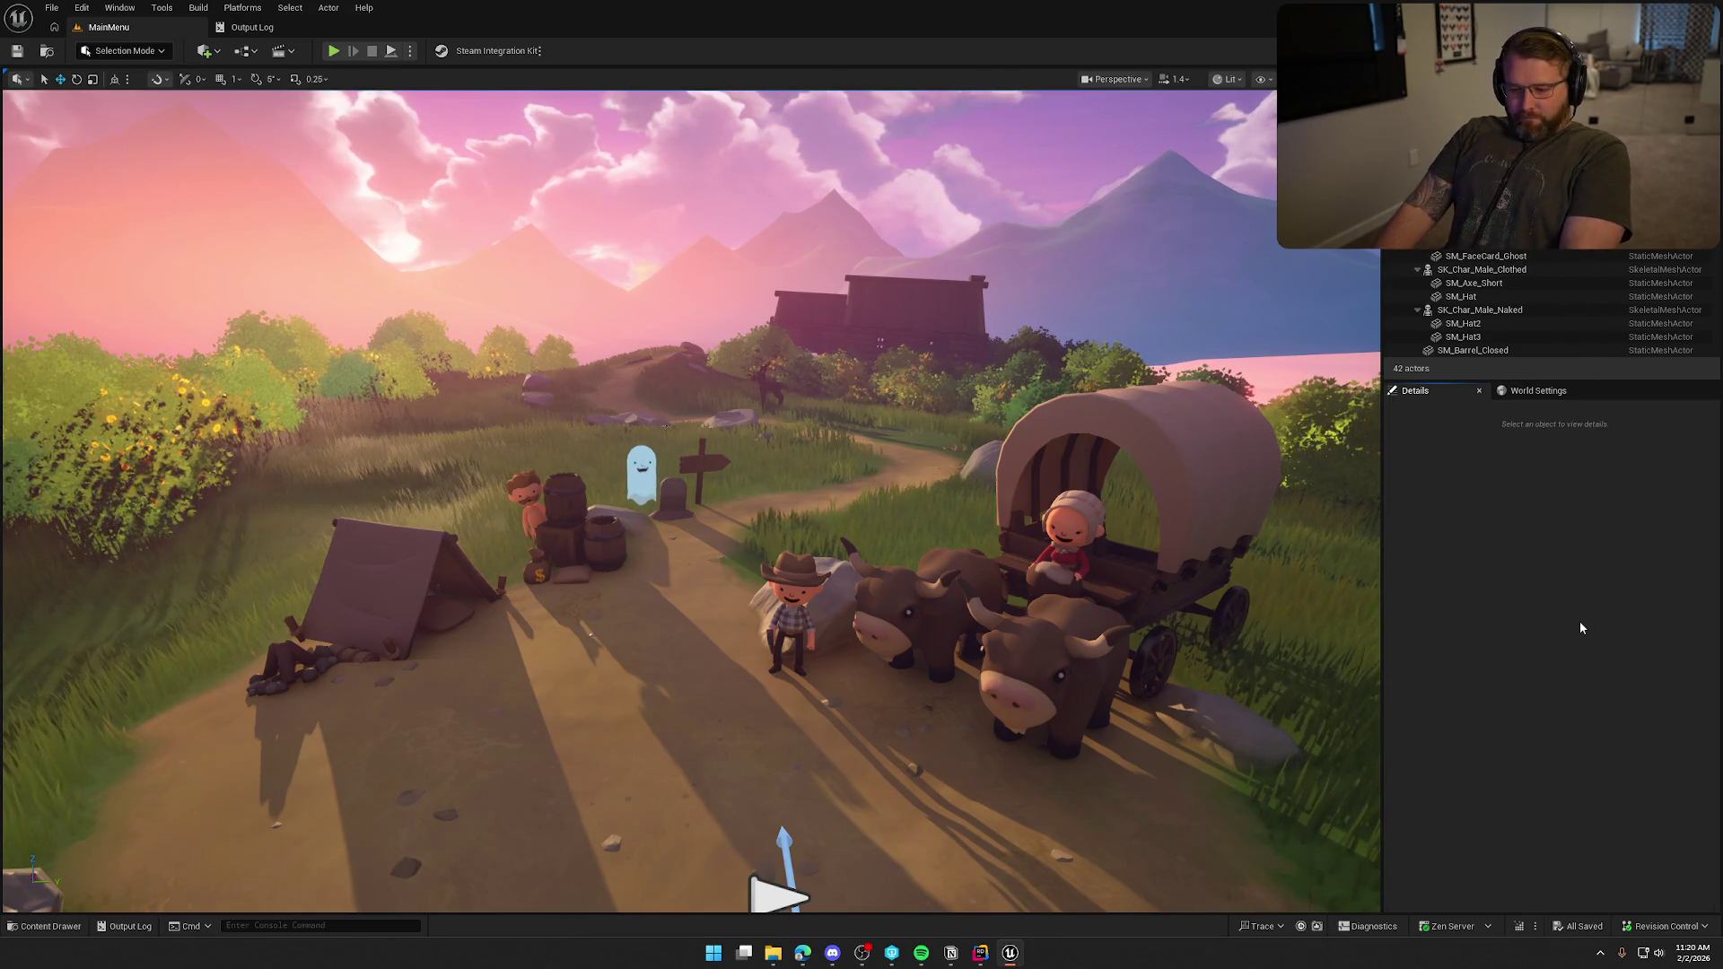
Dock the Content Browser as a tab in the editor layout.
click(119, 8)
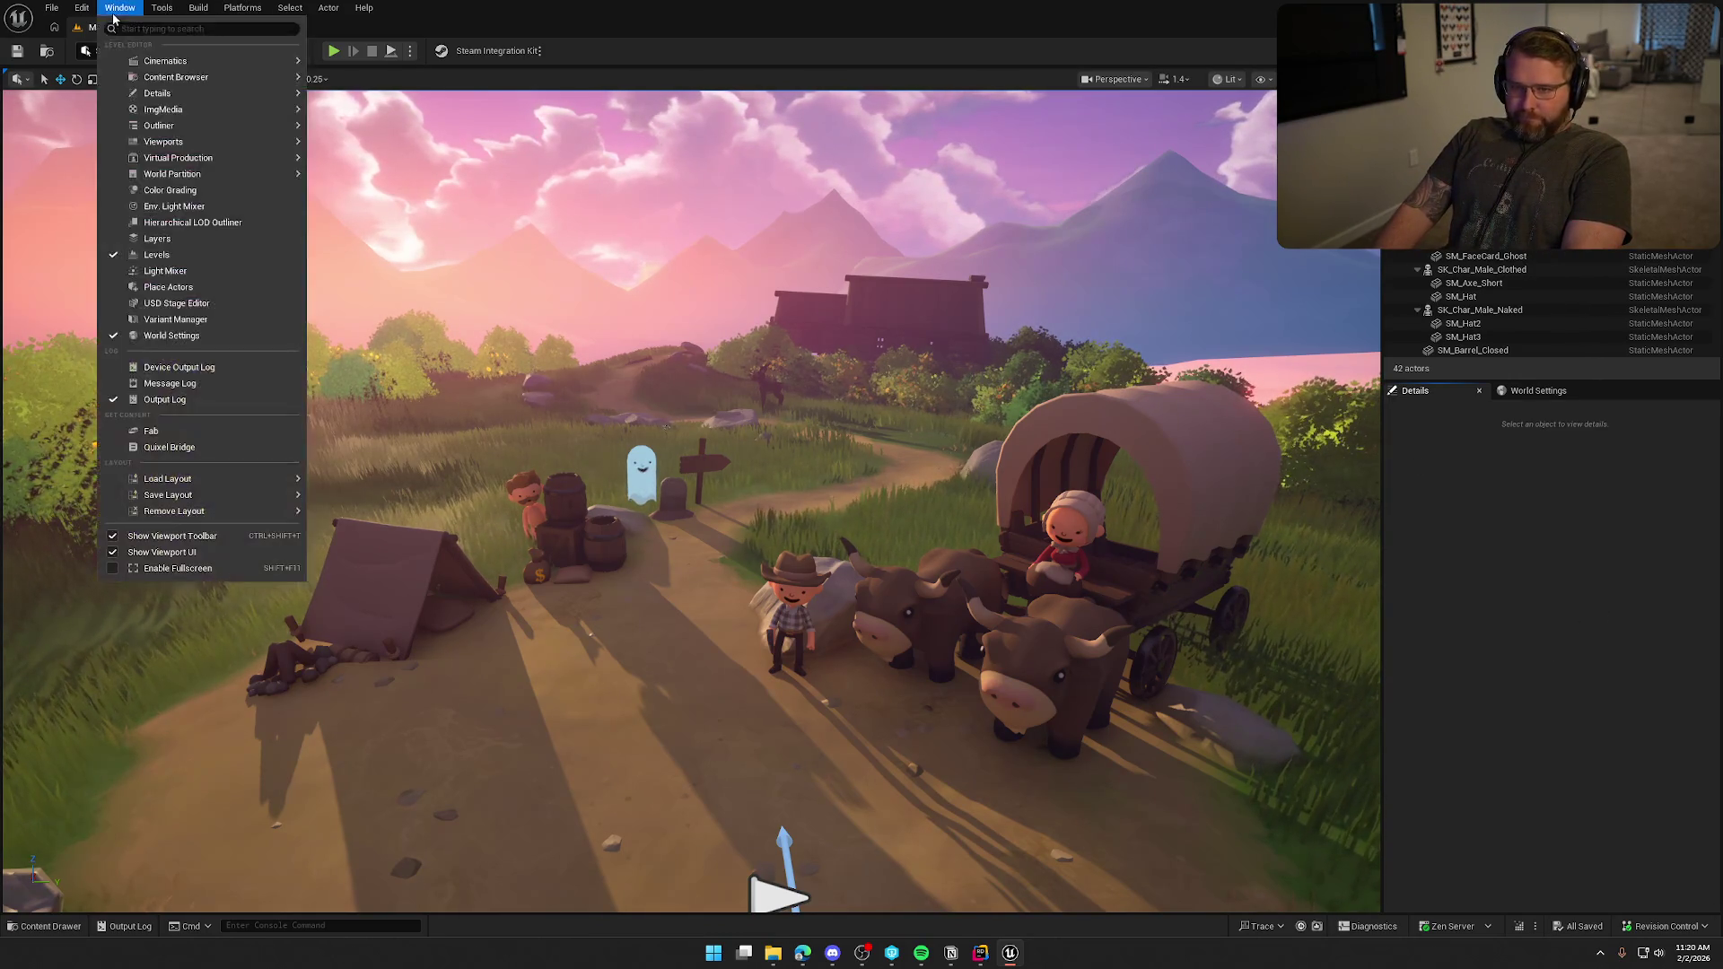
mouse_move(158, 91)
click(364, 99)
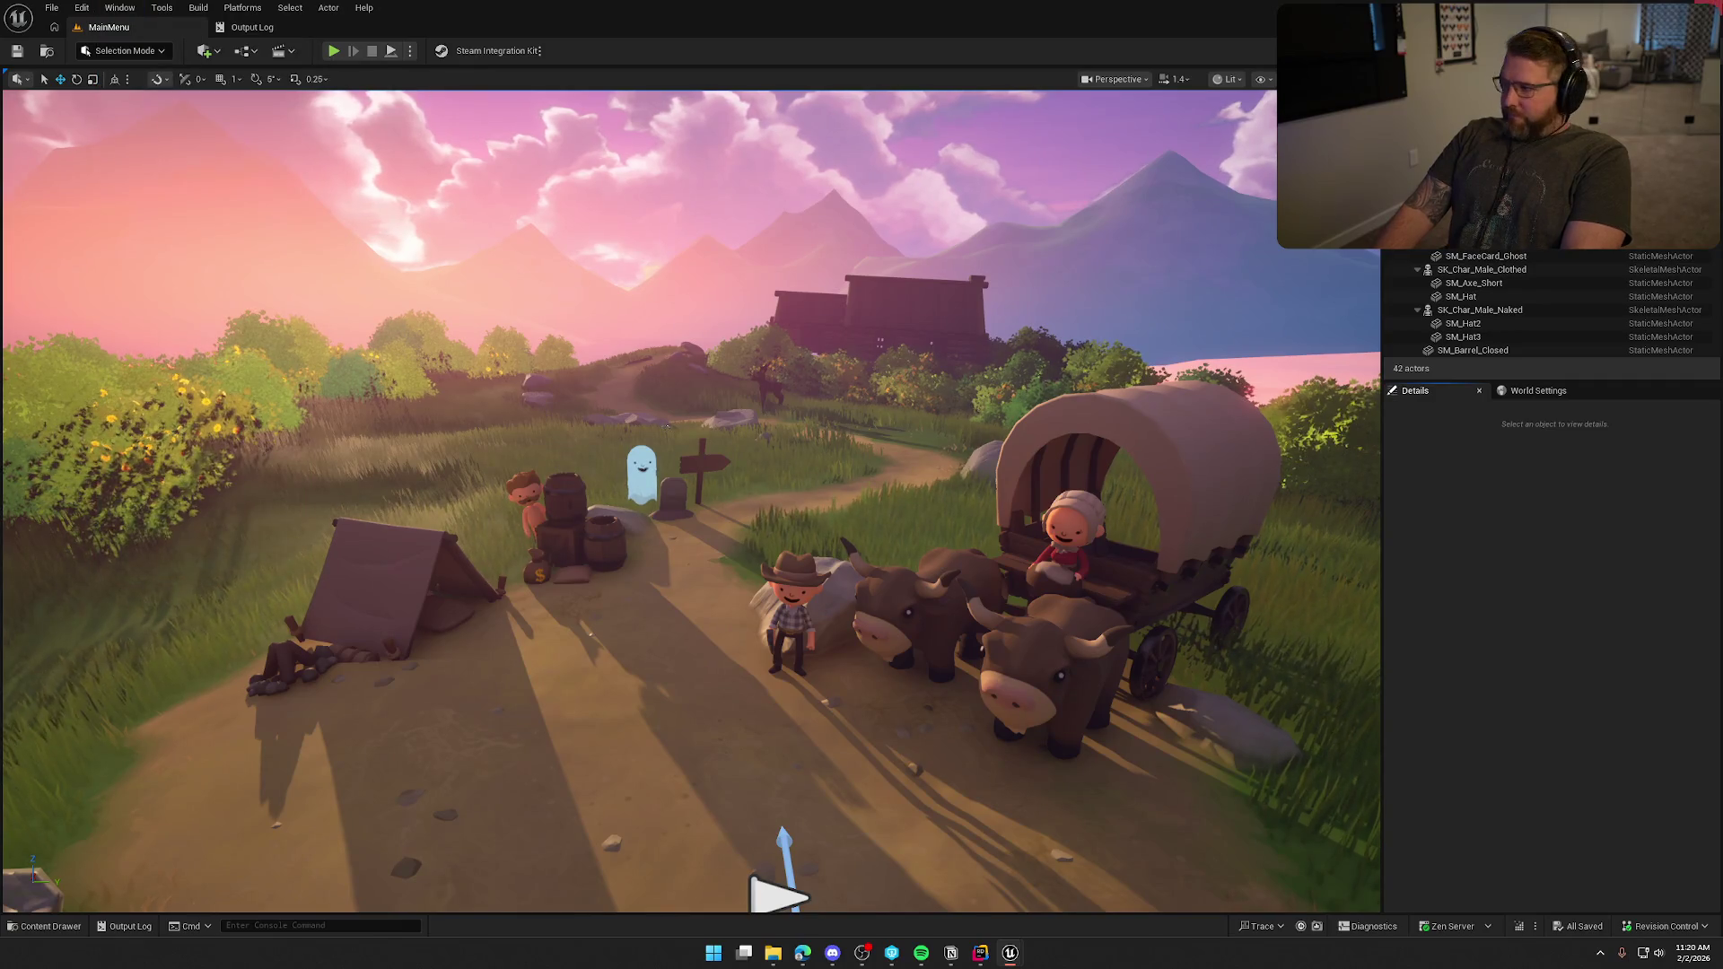
key(ctrl+space)
click(1230, 106)
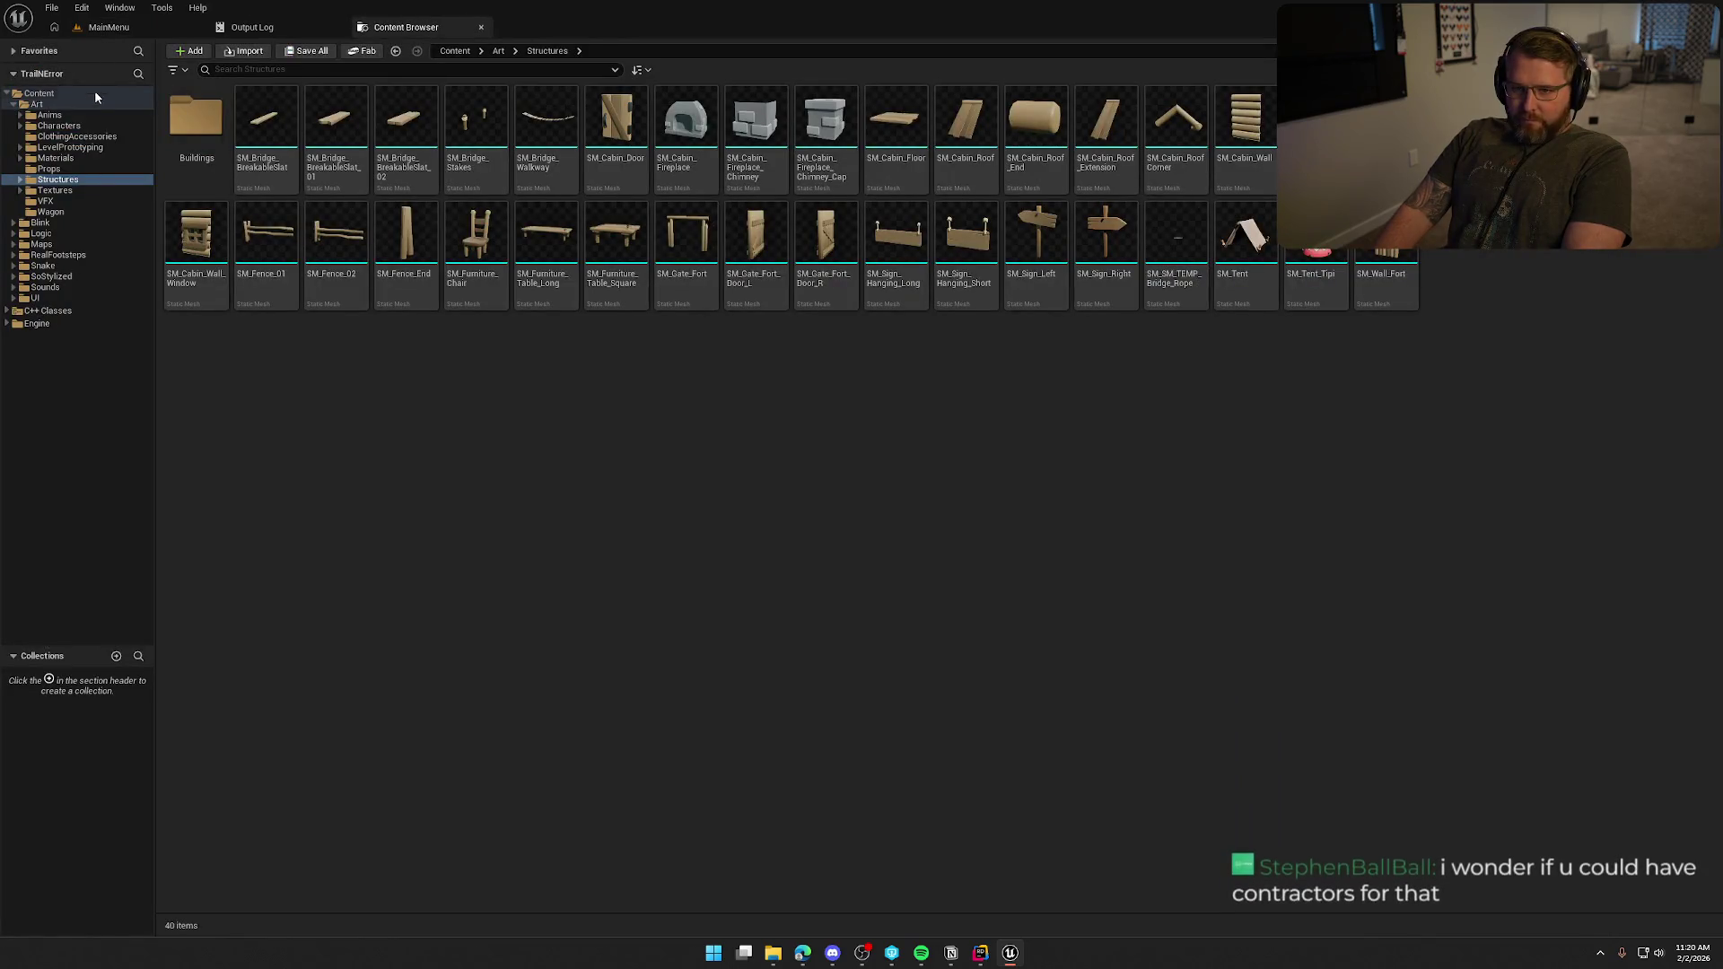
Import the building animation into Art/Anims on SK_Char_Male_Naked_Skeleton.
click(72, 120)
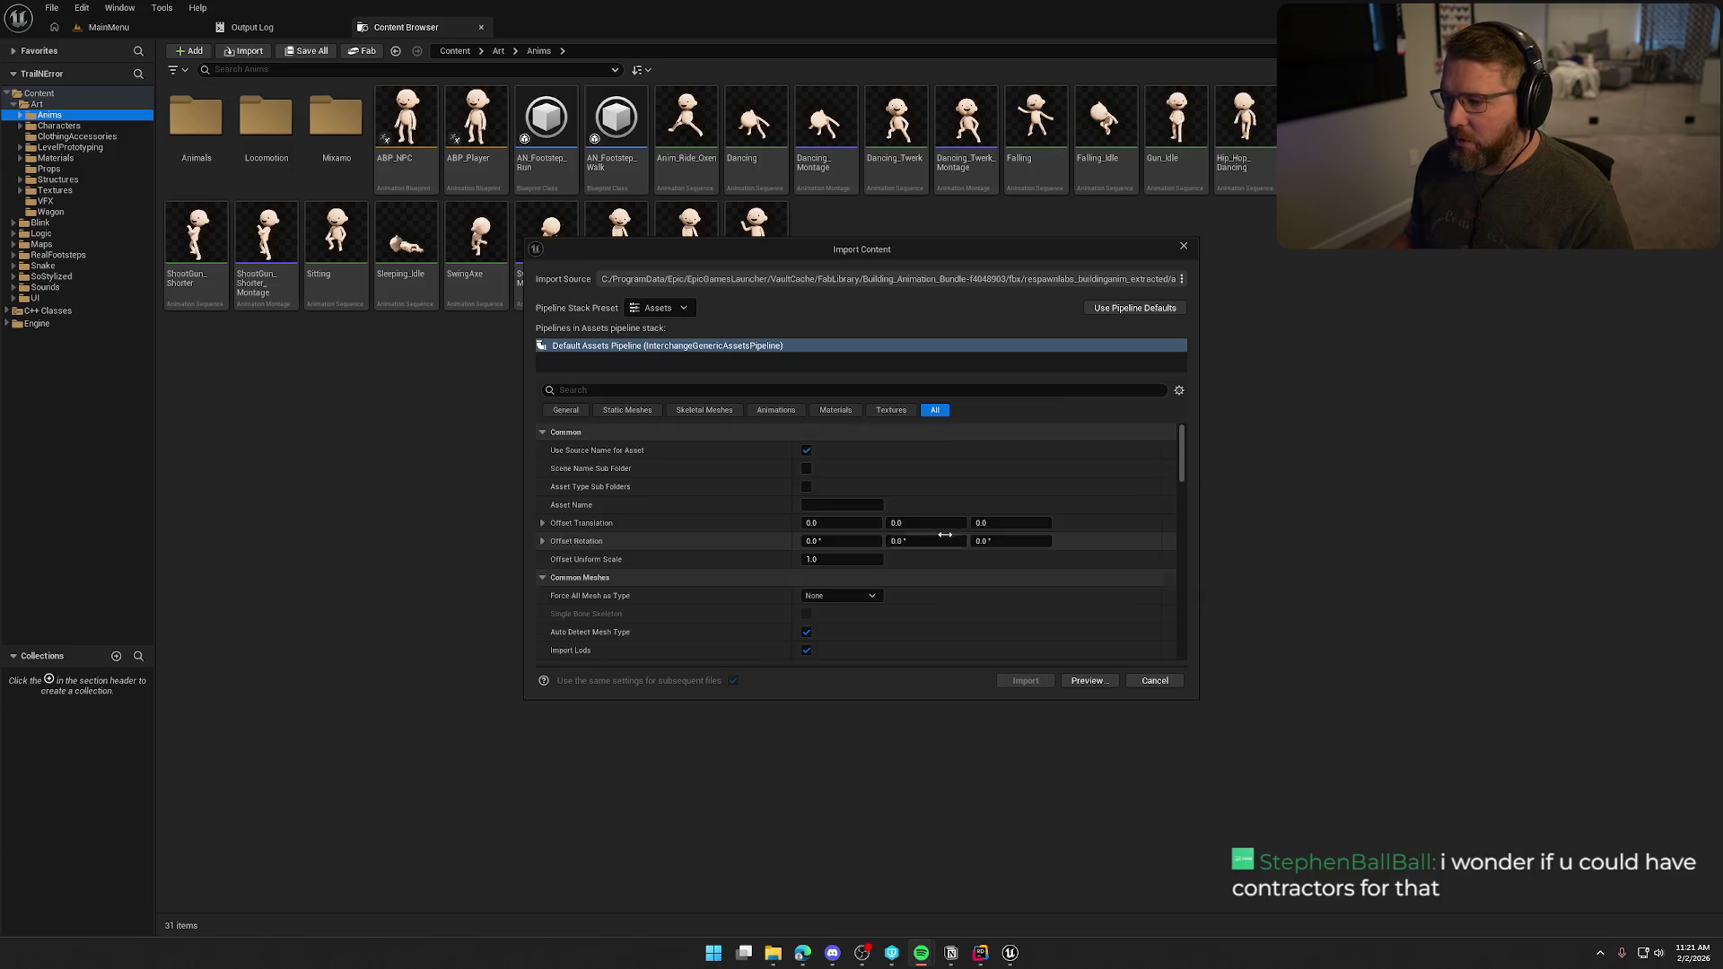
scroll(898, 520, down, 5)
click(897, 553)
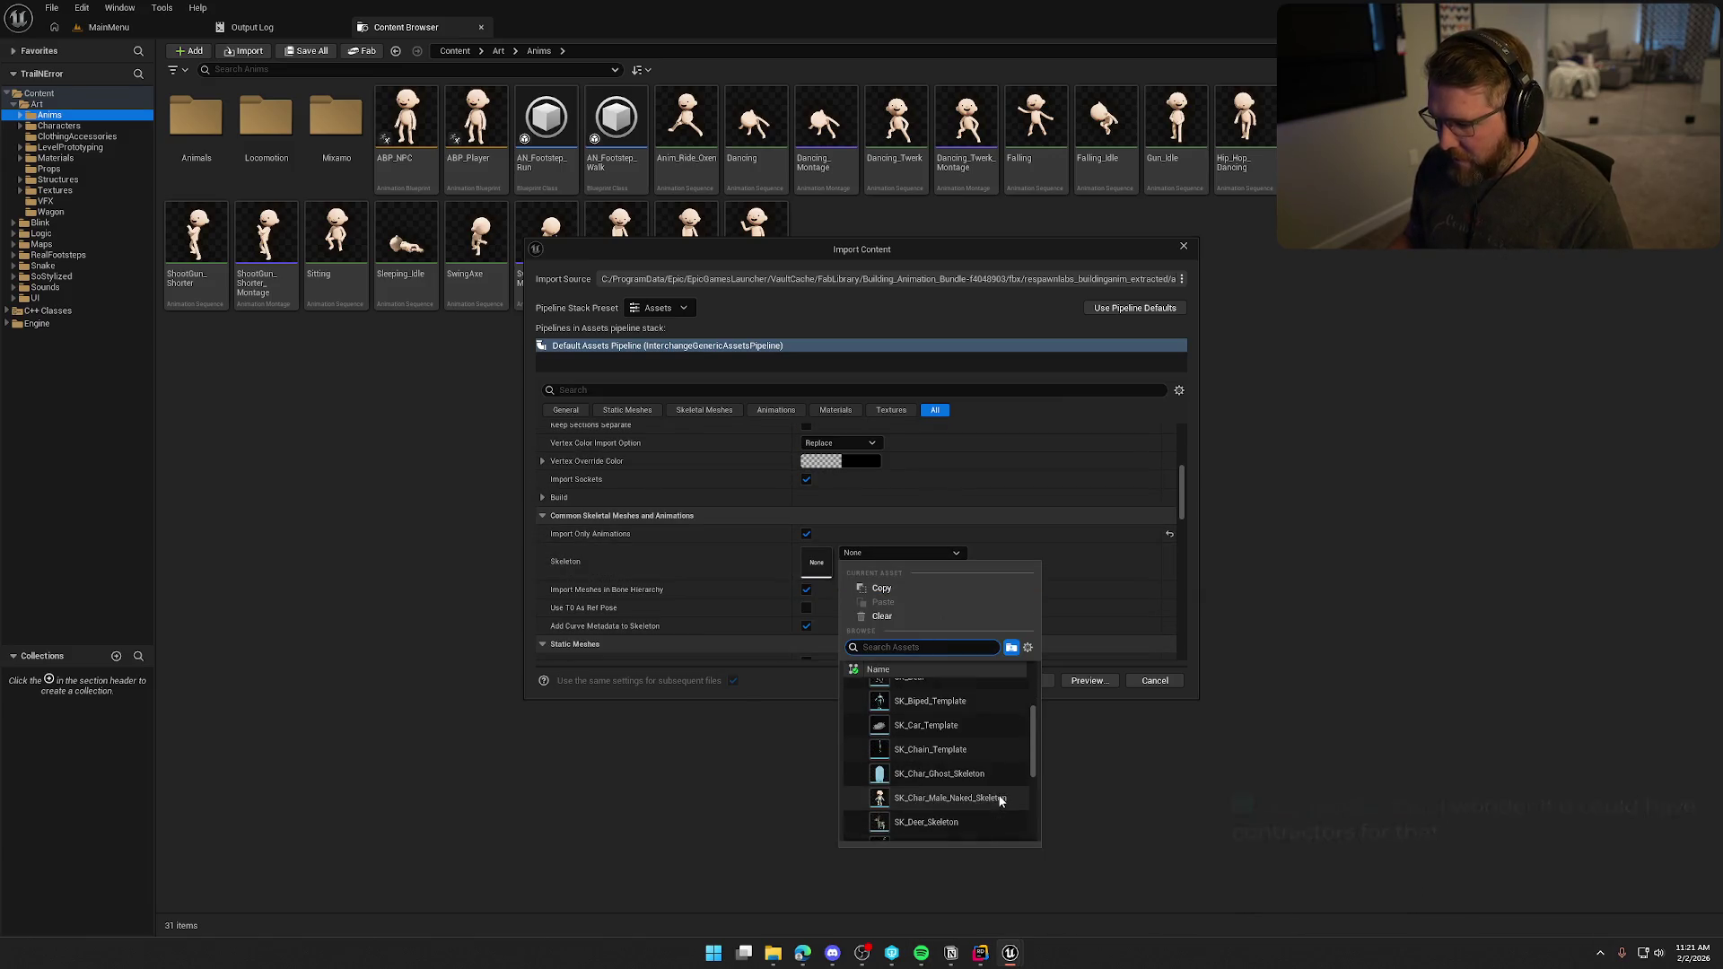
key(Escape)
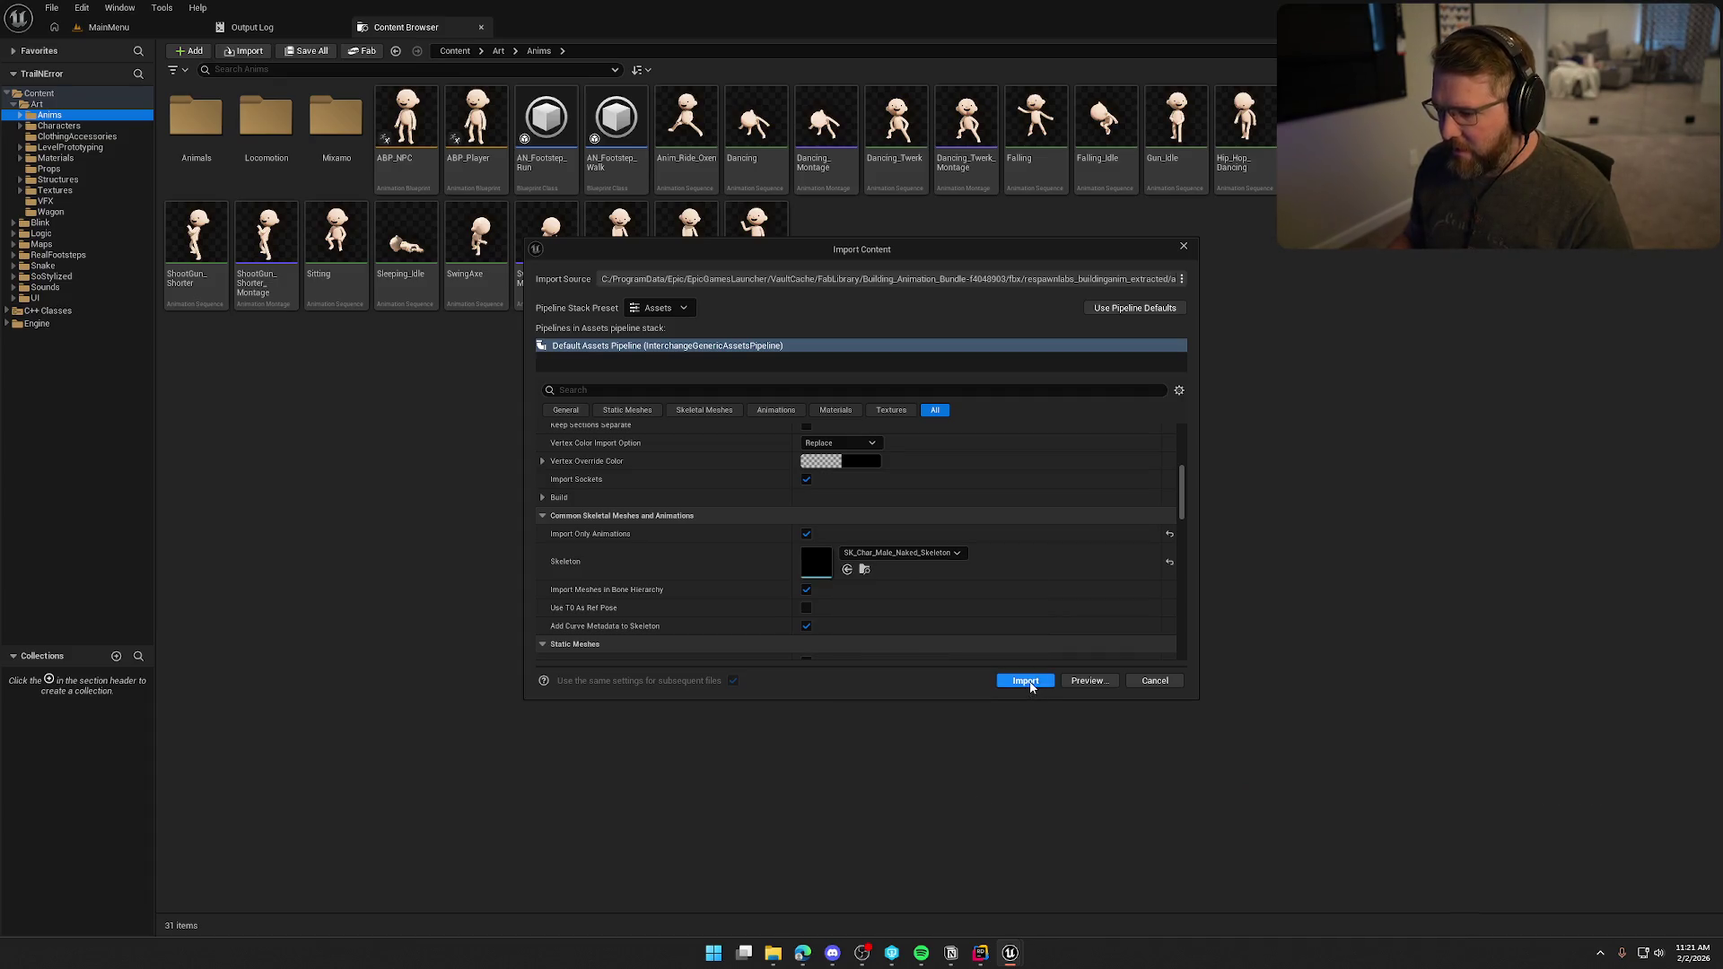
click(1028, 685)
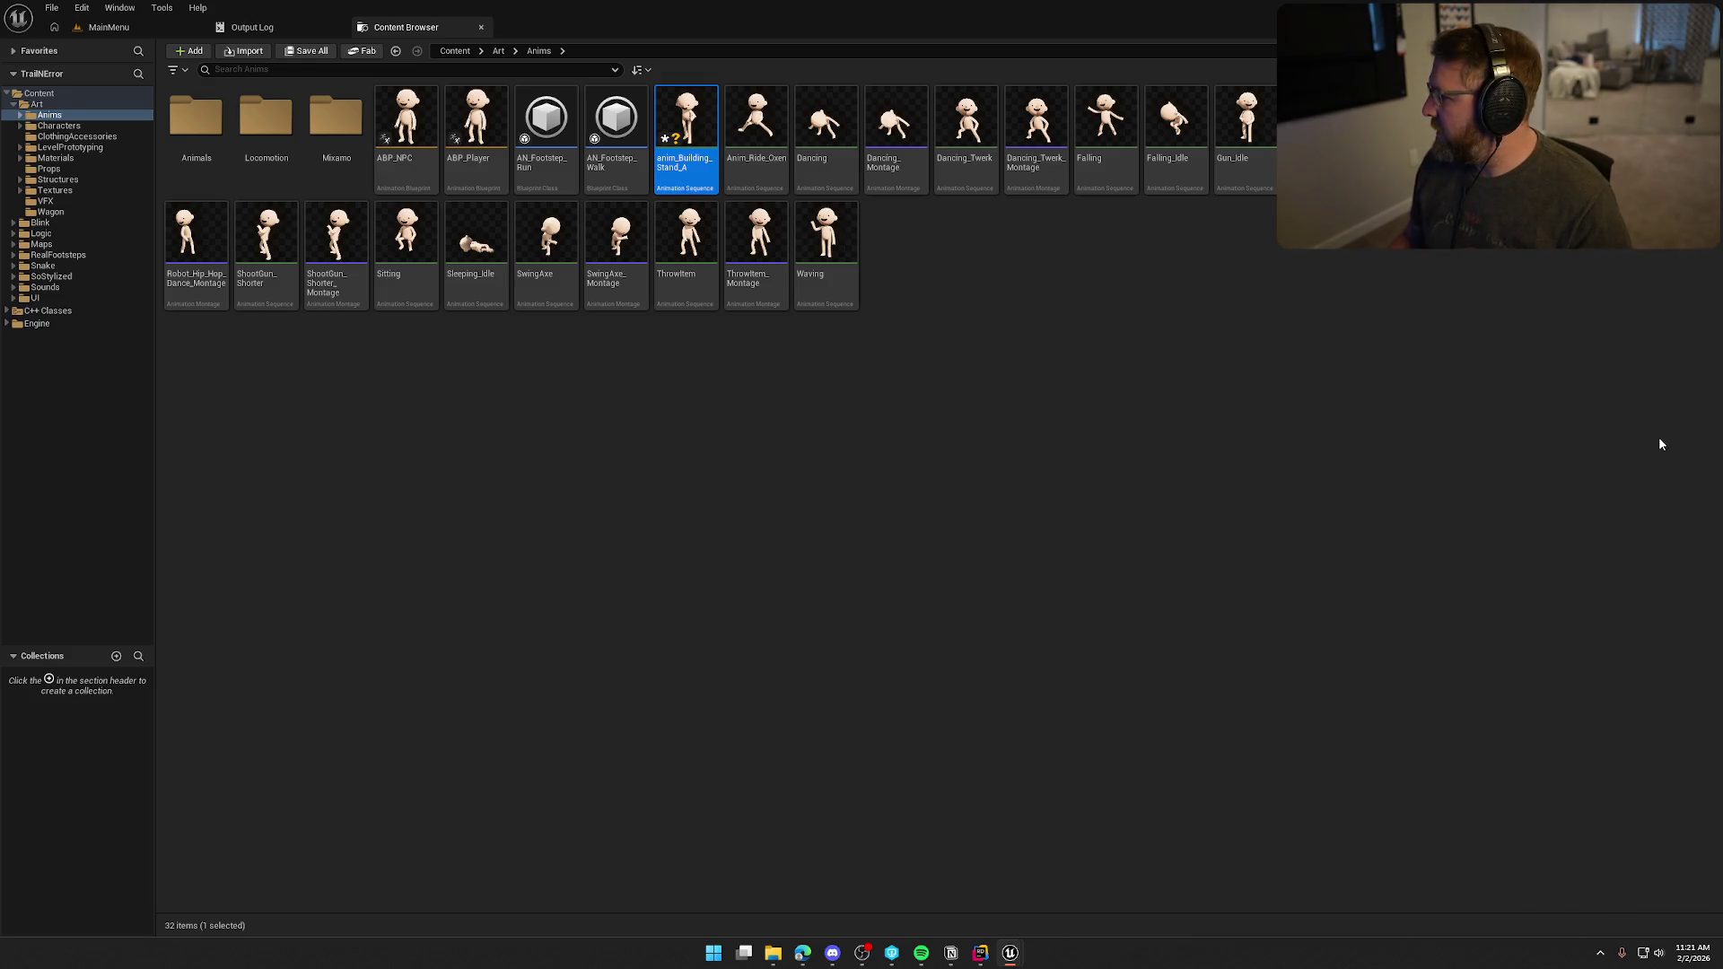
Preview anim_Building_Stand_A, force delete it, and bring up the import settings again.
key(Return)
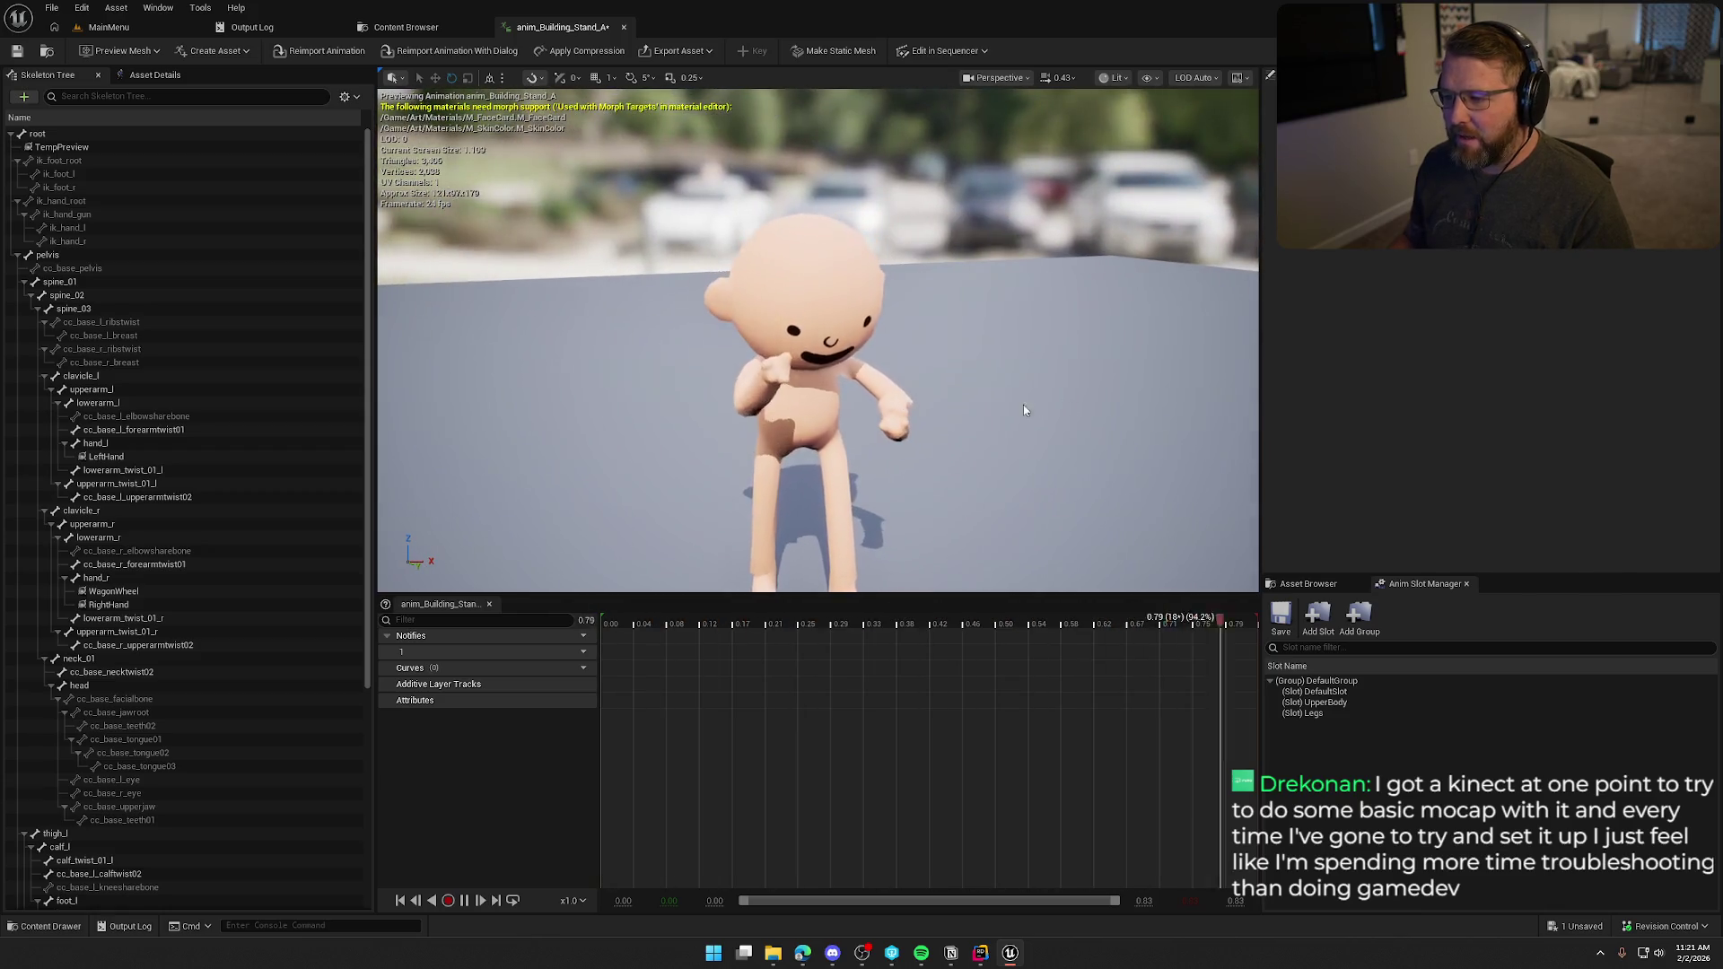
click(624, 27)
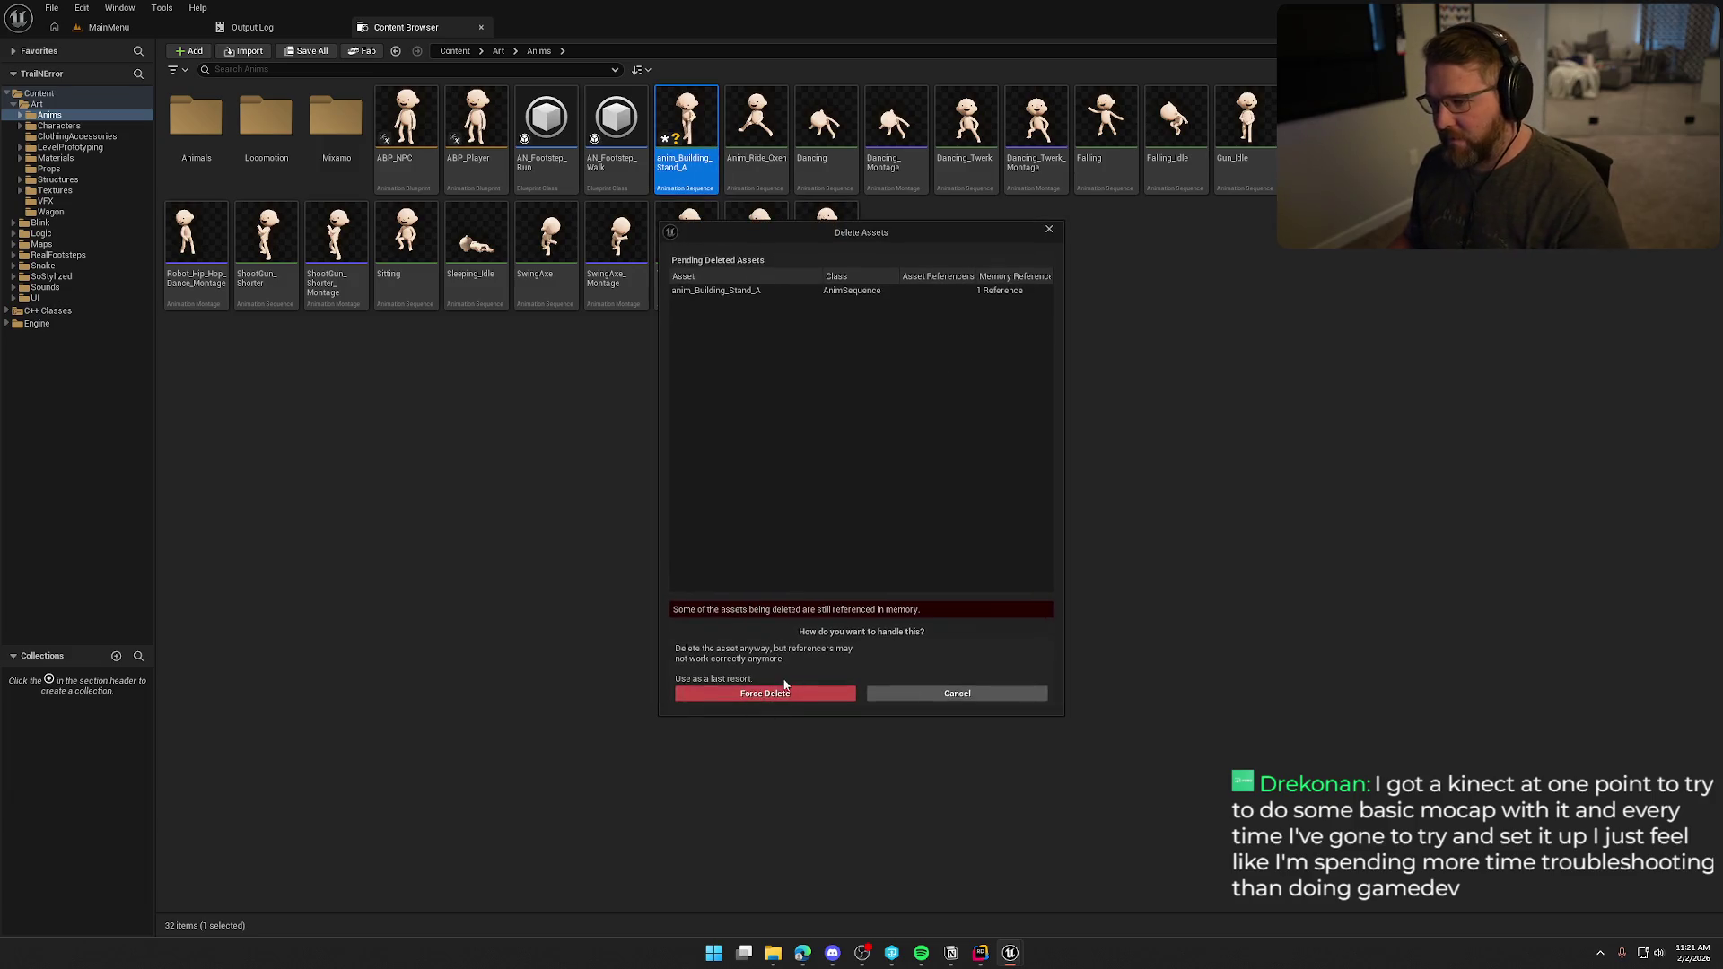
click(768, 682)
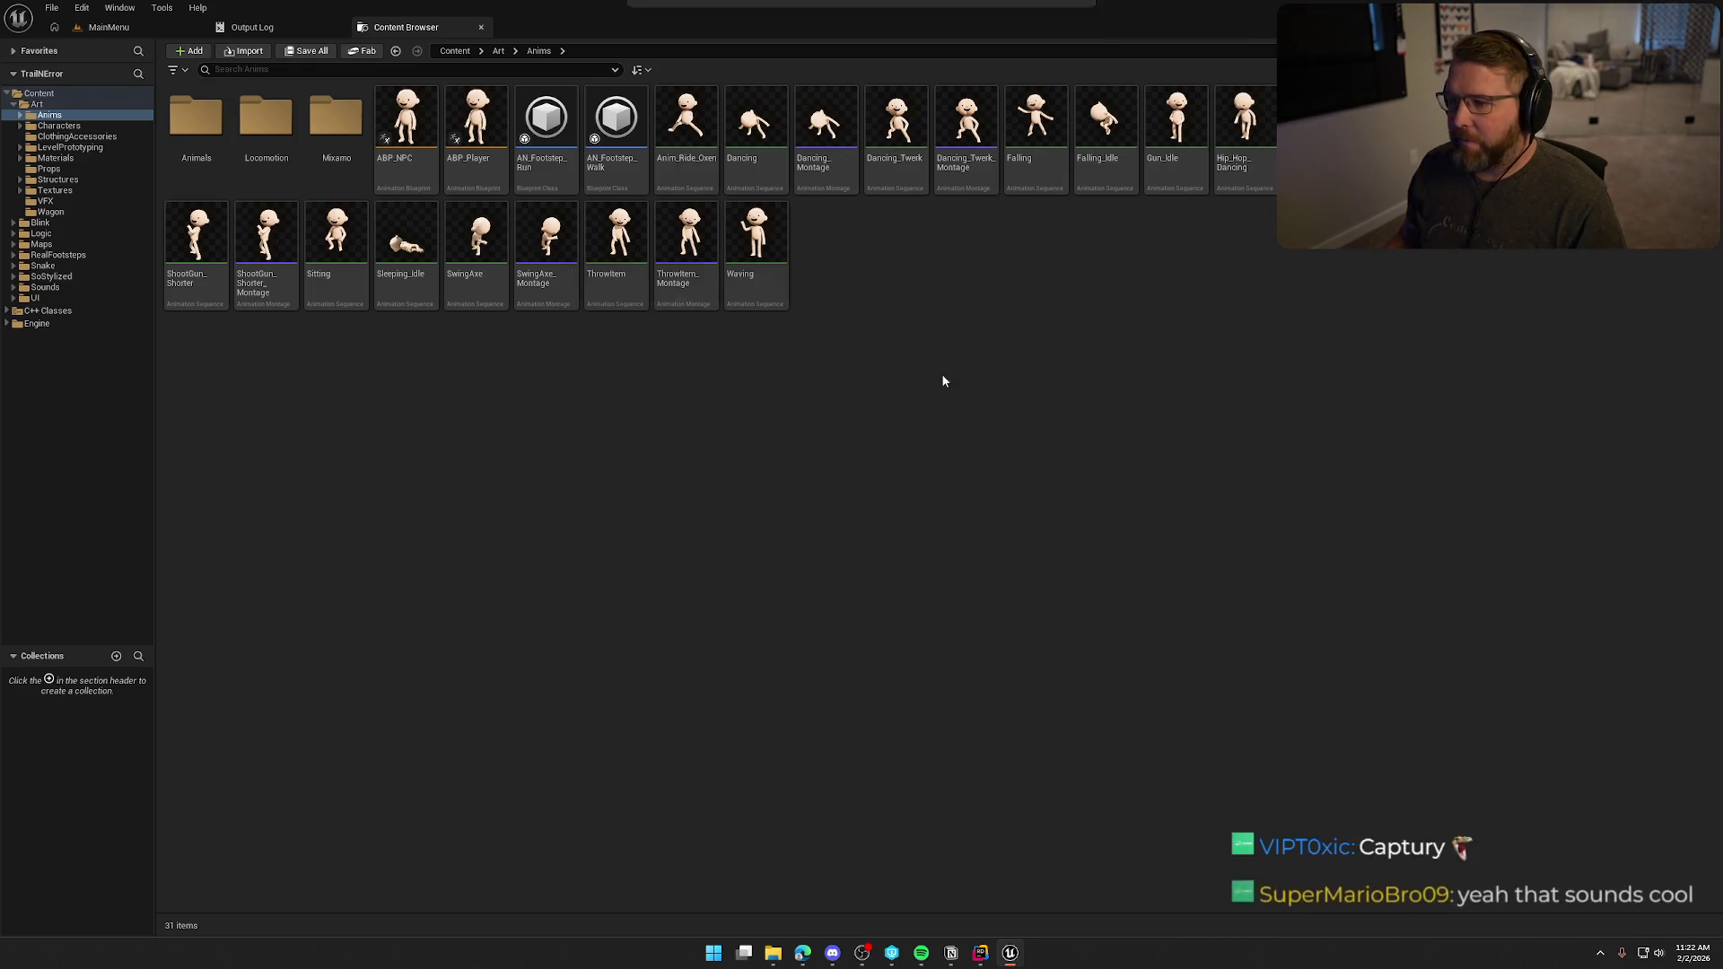
scroll(958, 563, down, 2)
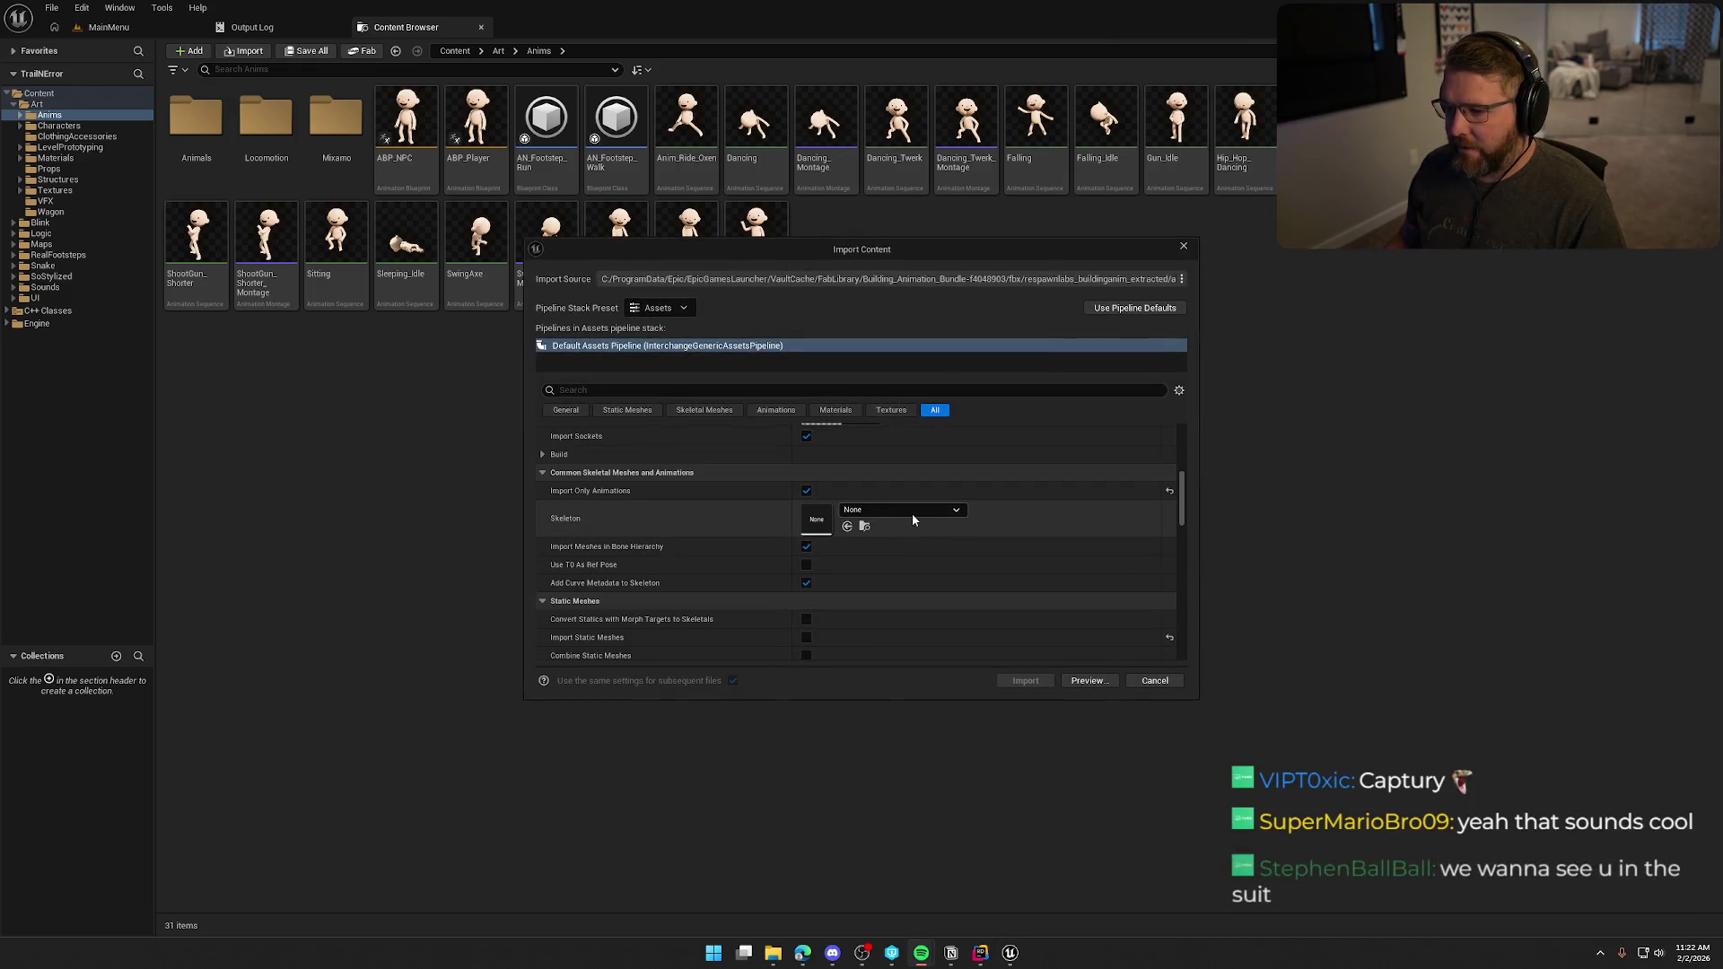
Import the building animation with SK_Mannequin as its skeleton.
click(911, 511)
mouse_move(978, 724)
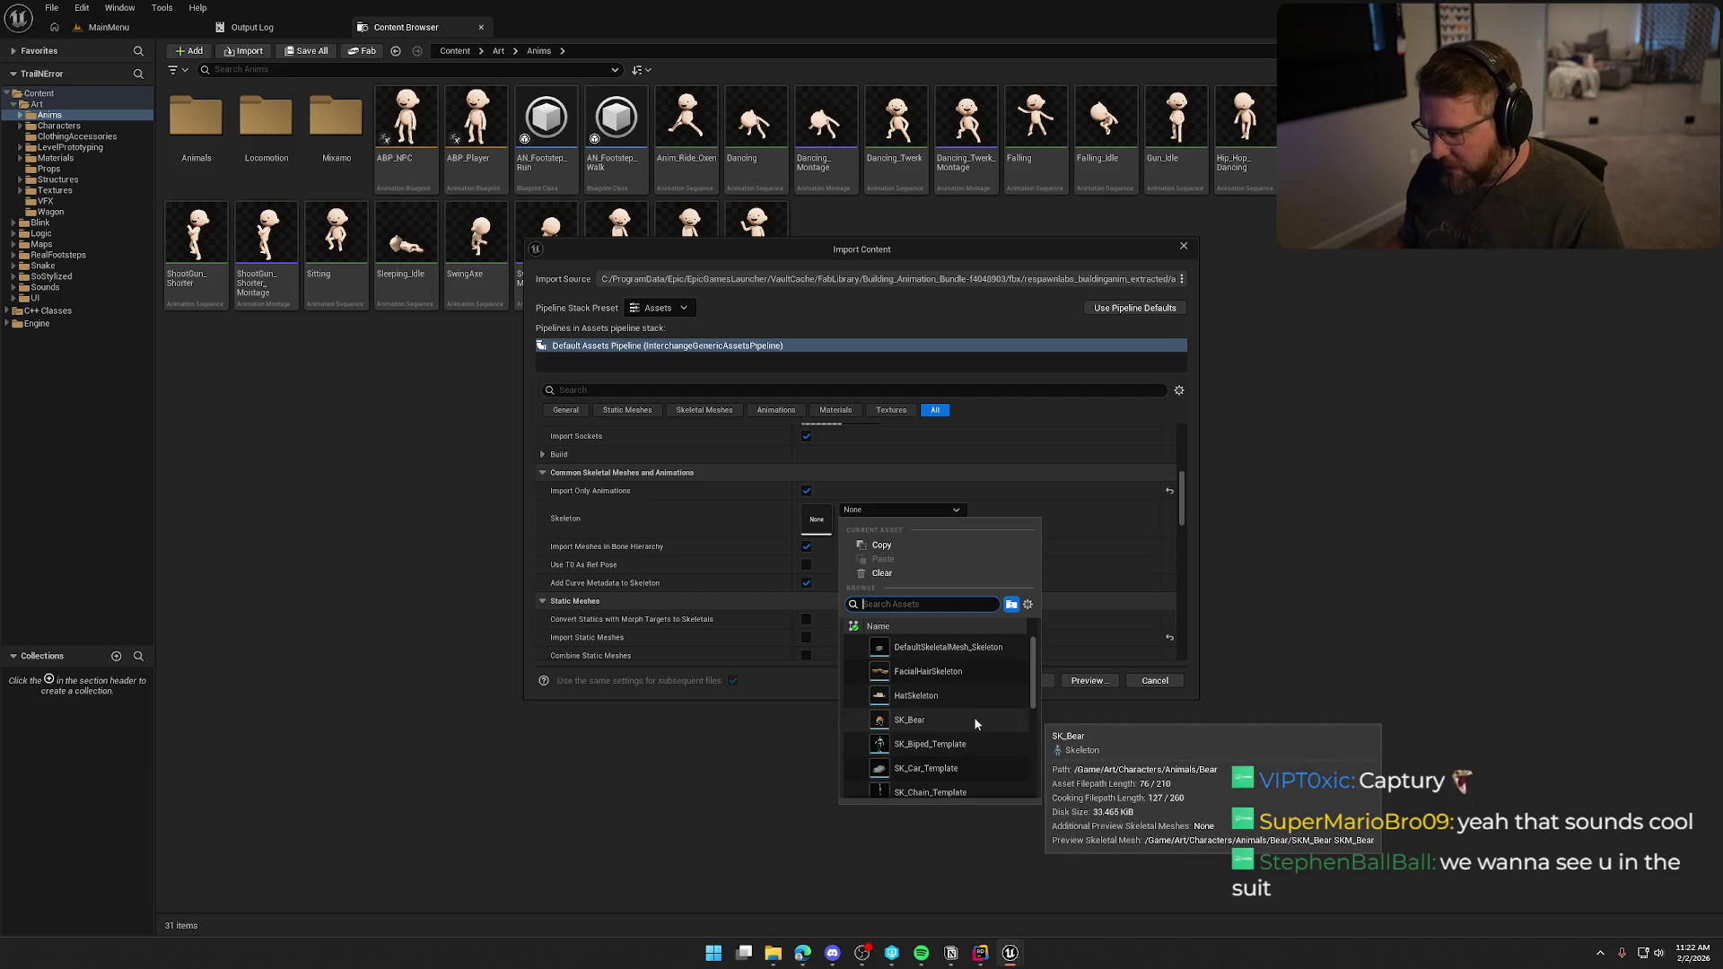
scroll(975, 724, down, 2)
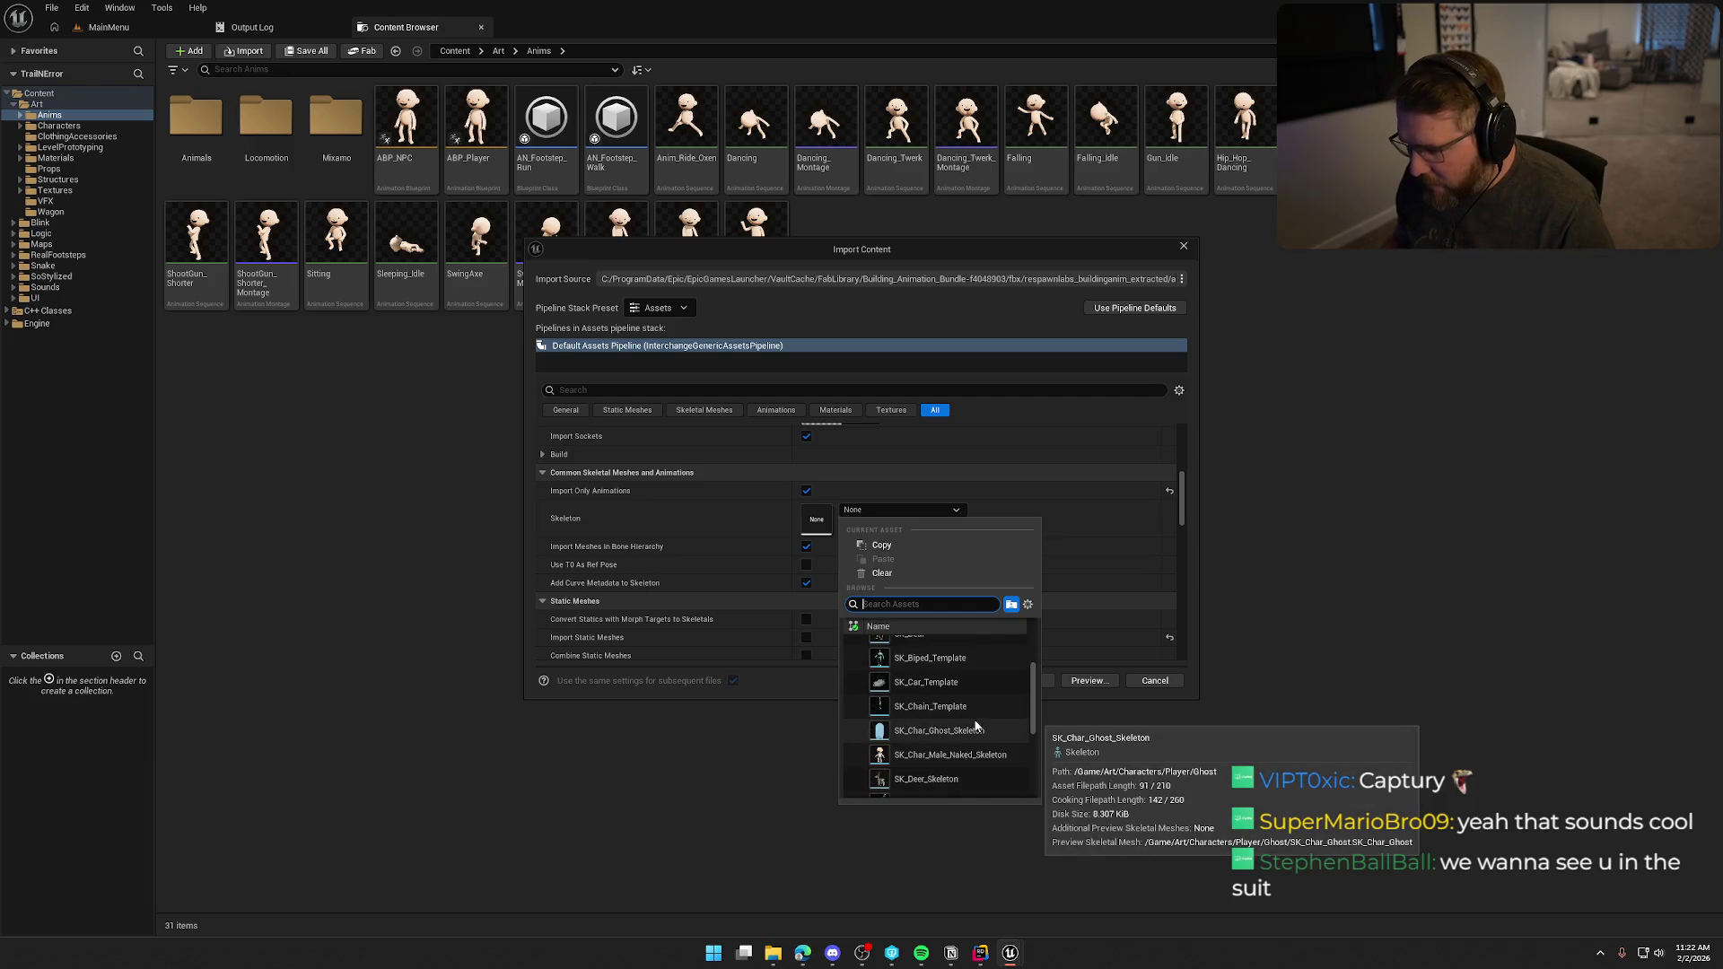
scroll(973, 719, down, 2)
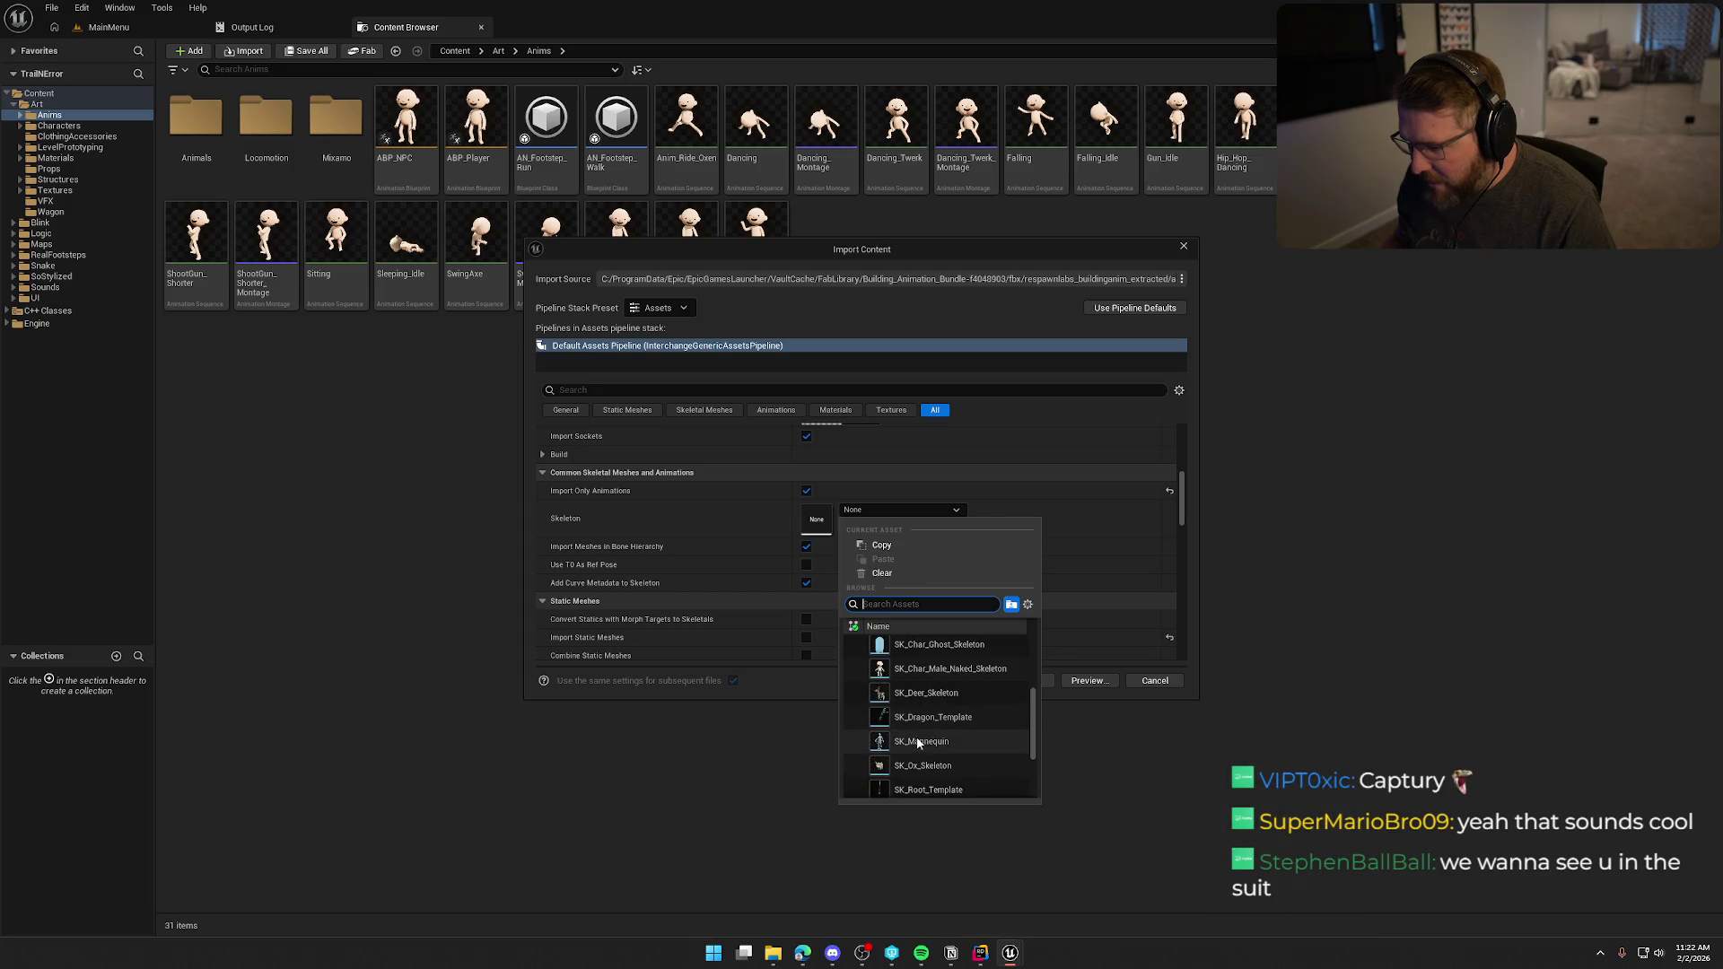
mouse_move(900, 743)
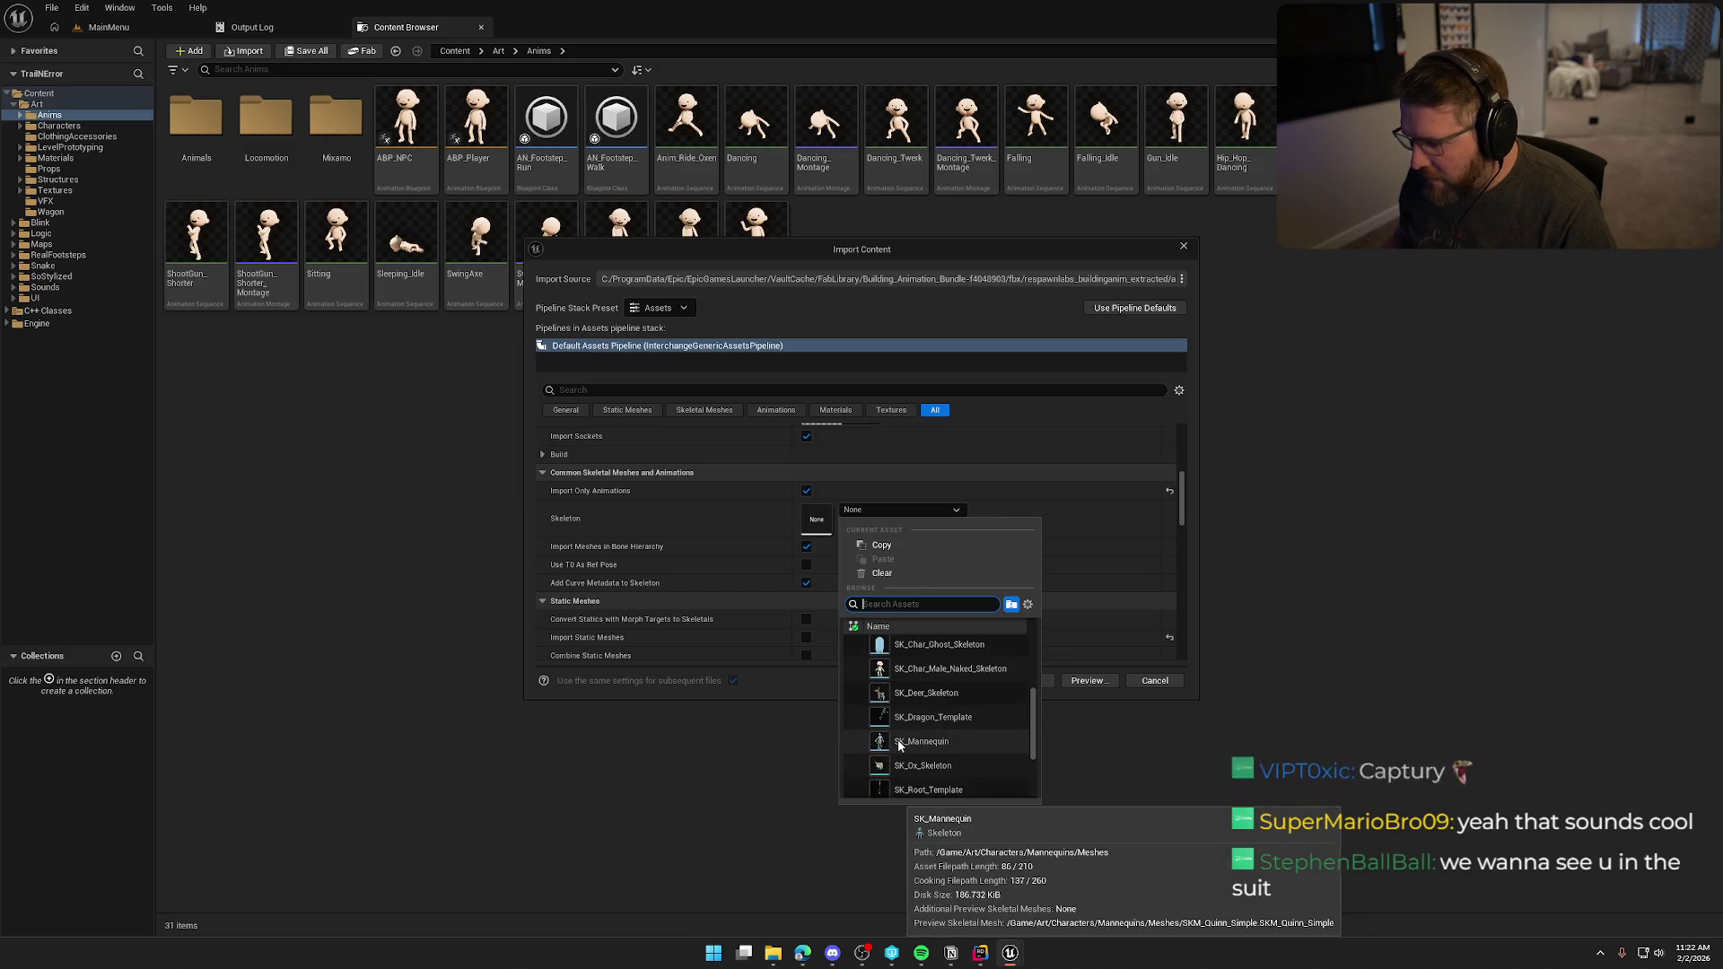
click(883, 744)
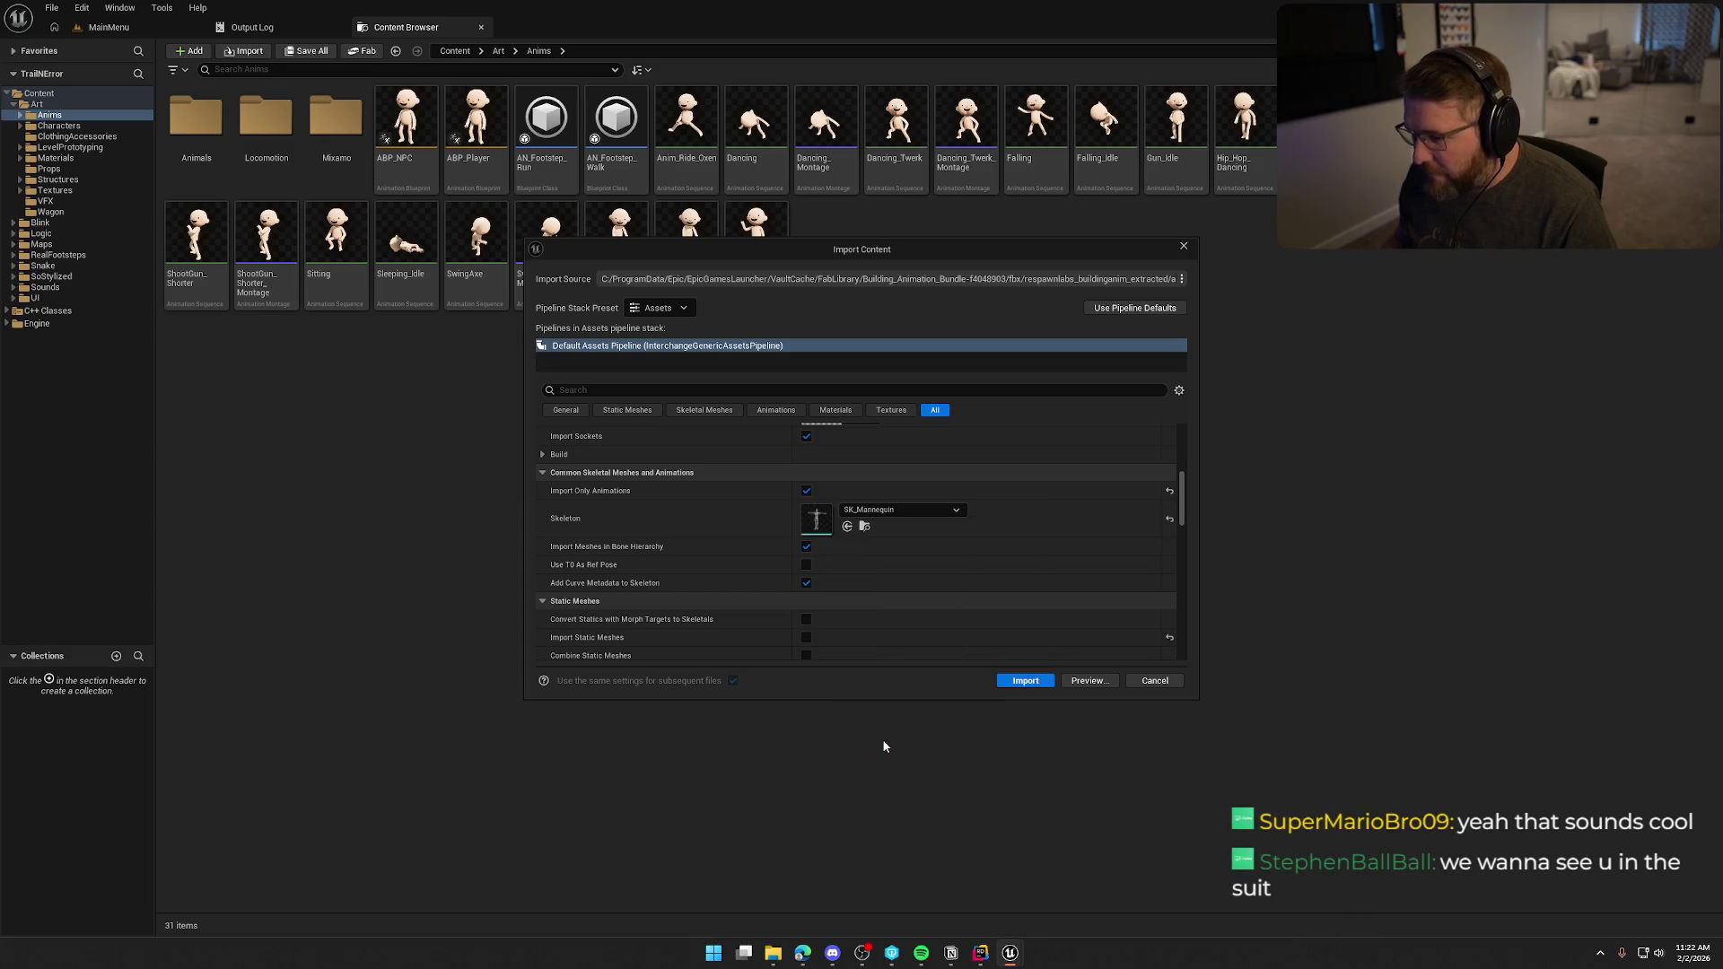
click(1026, 680)
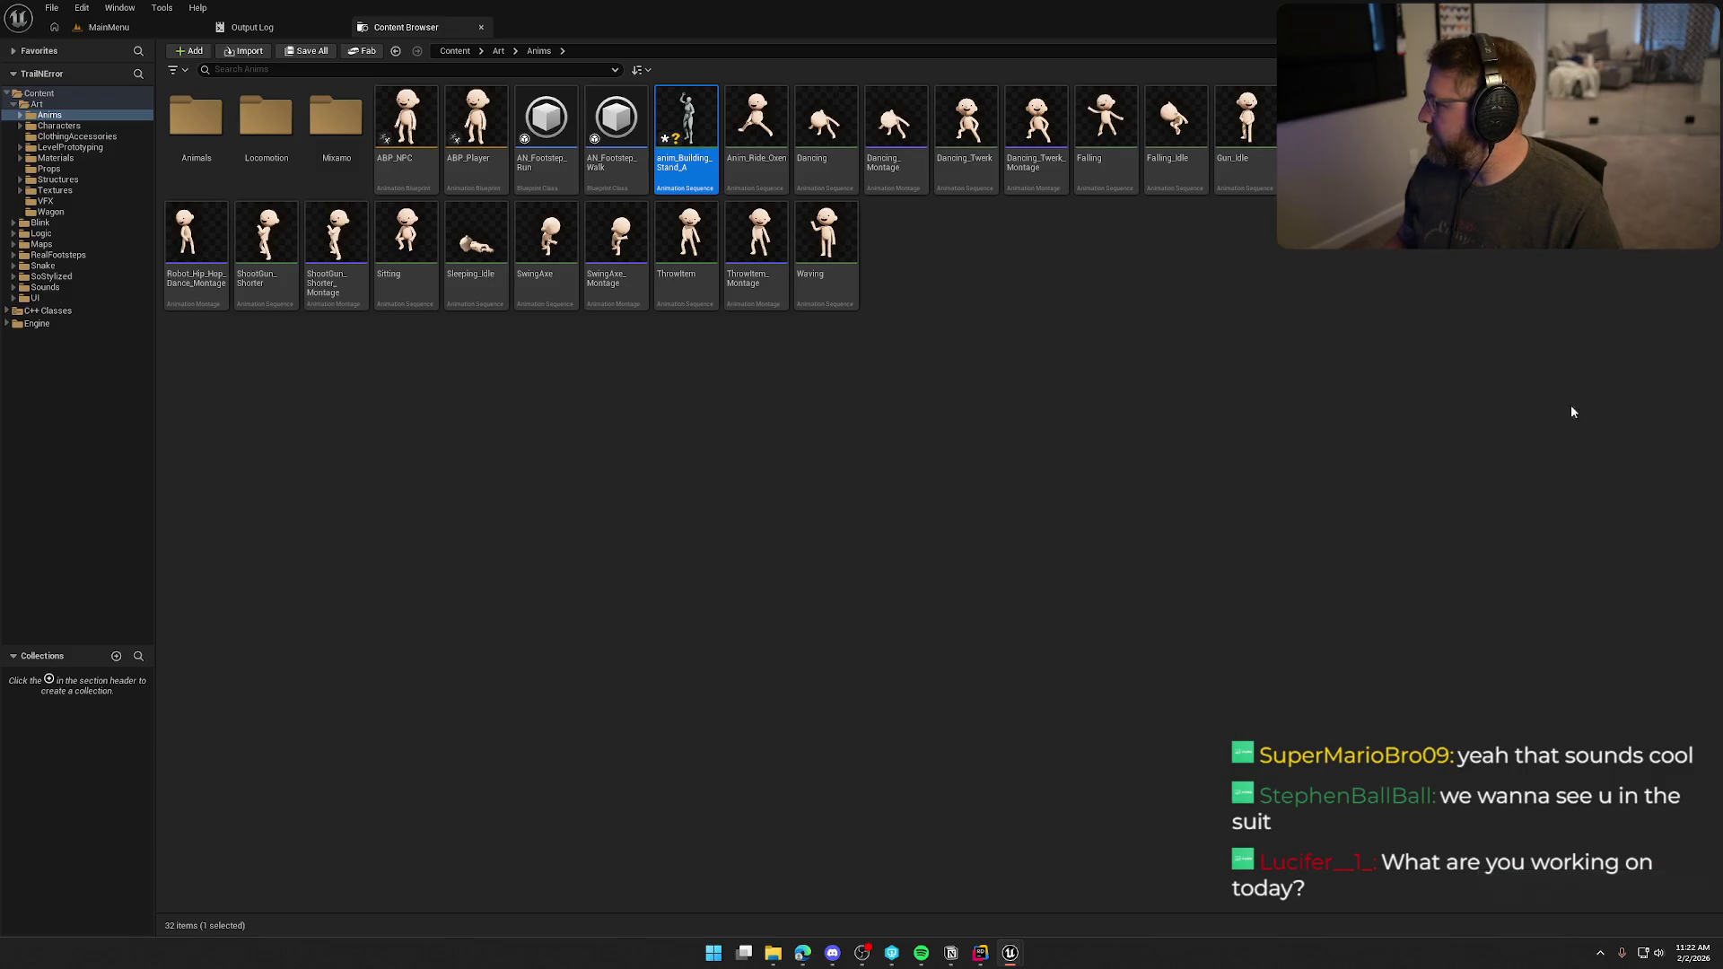
Preview the new anim_Building_Stand_A asset and bring up its actions.
key(Return)
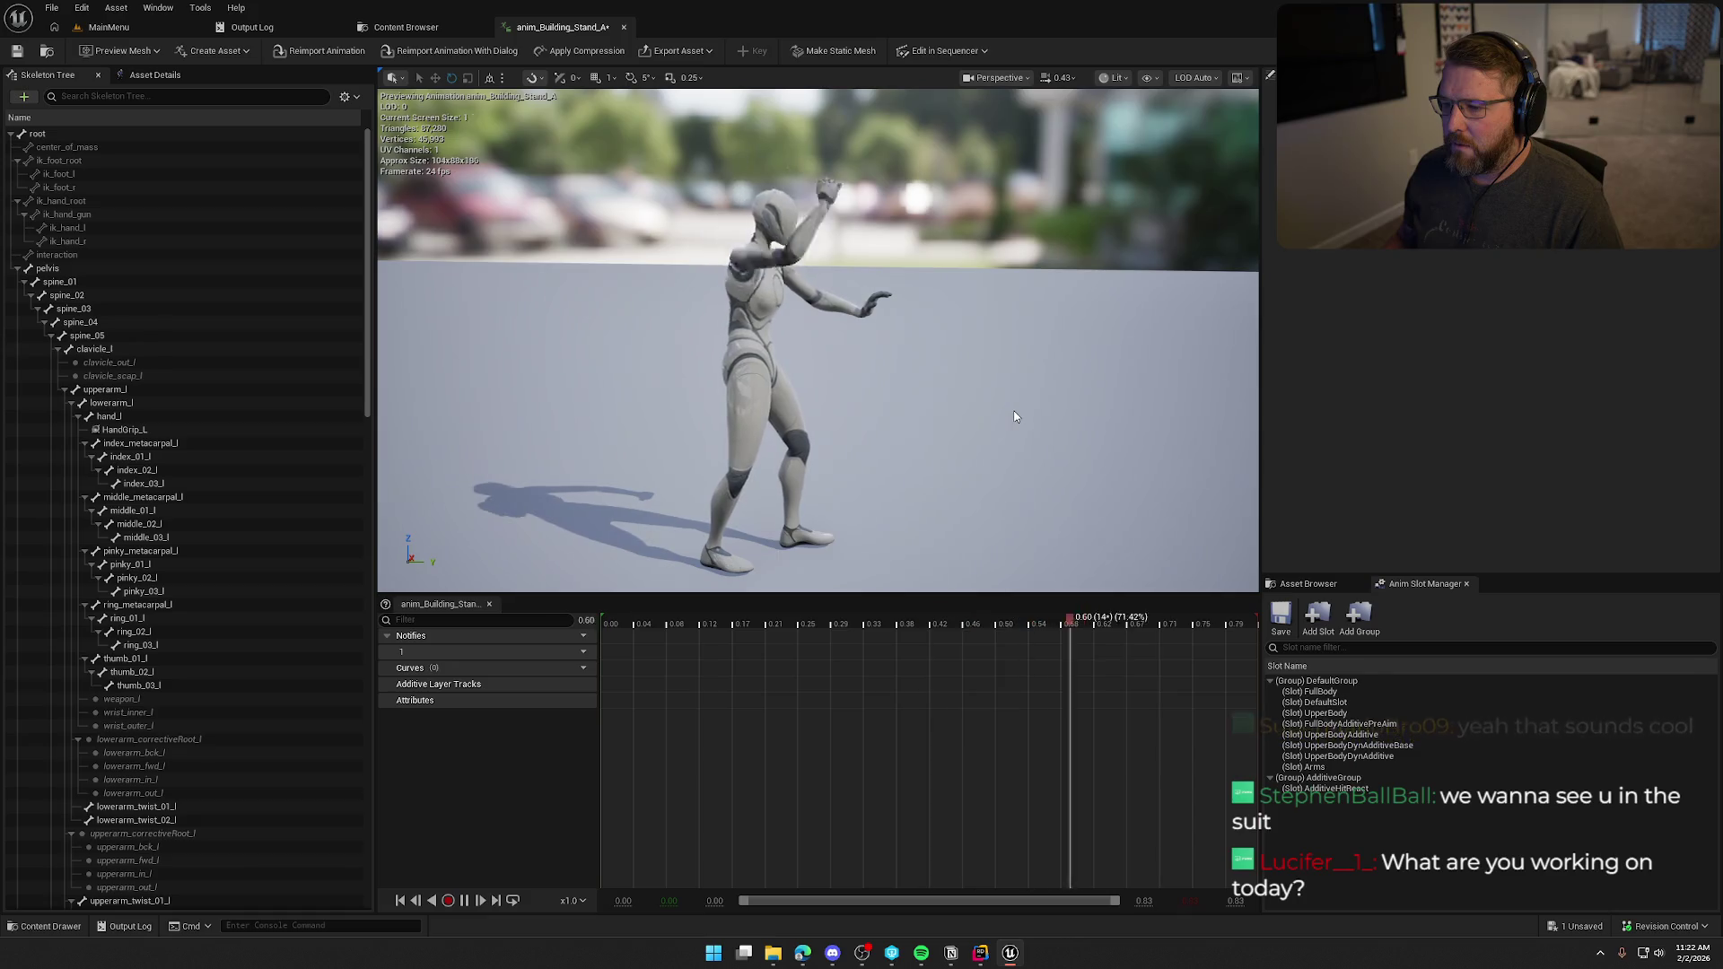
click(624, 27)
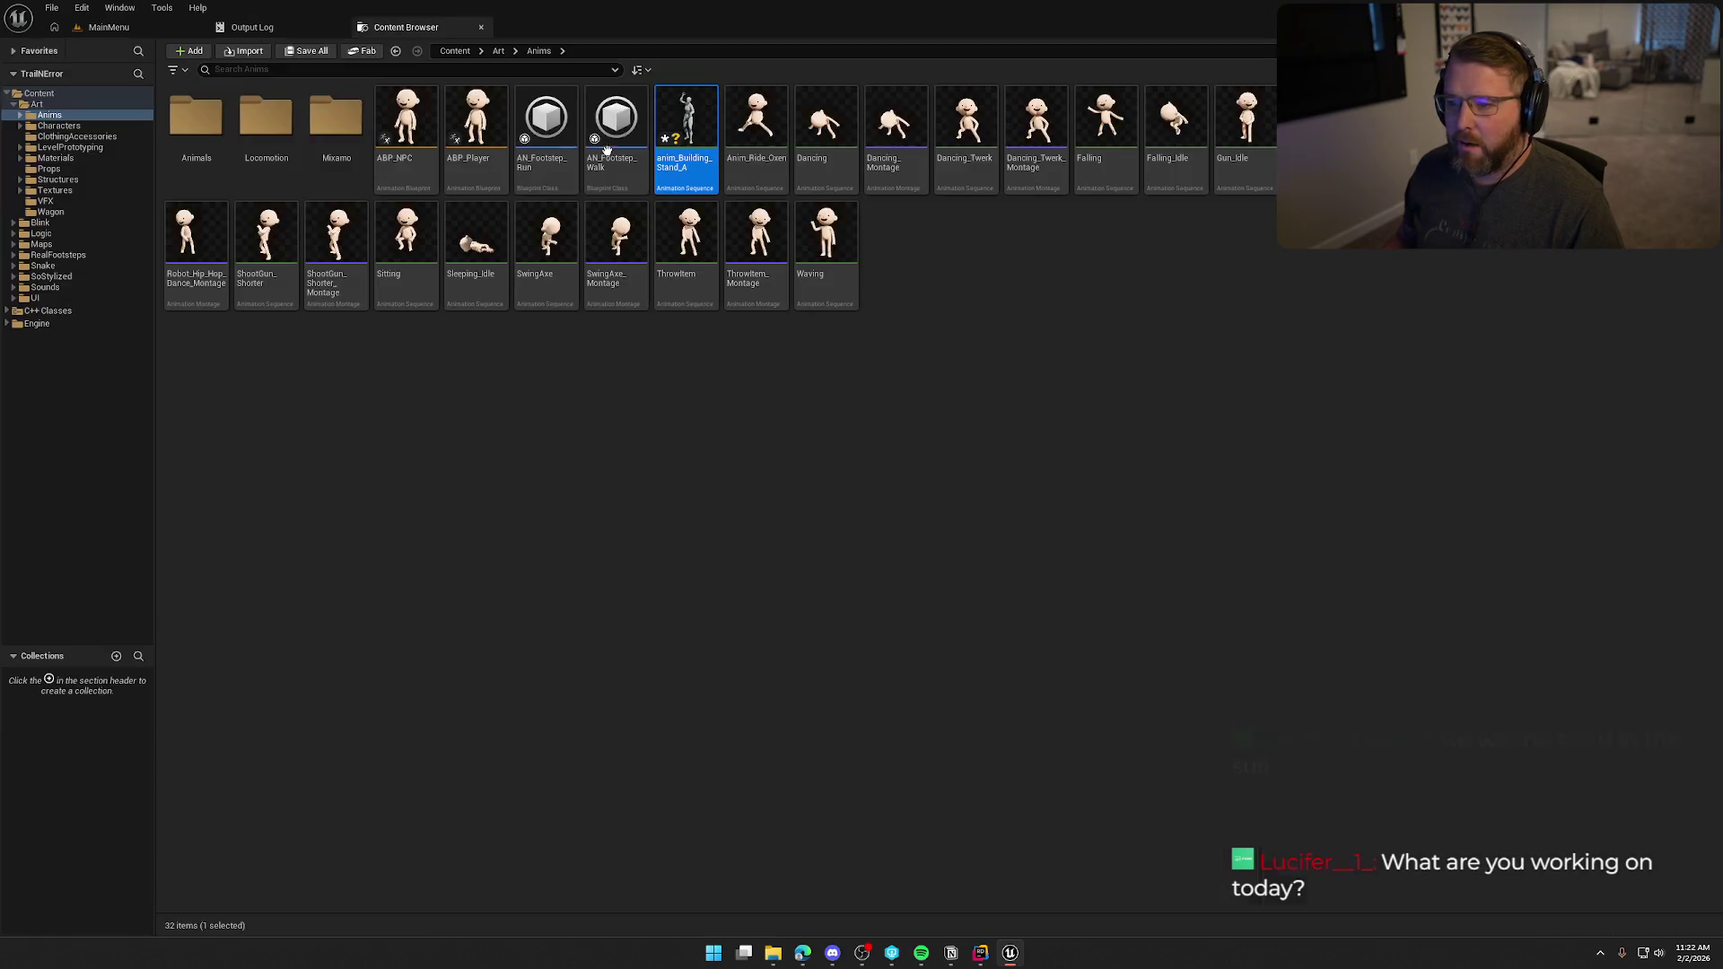
right_click(680, 134)
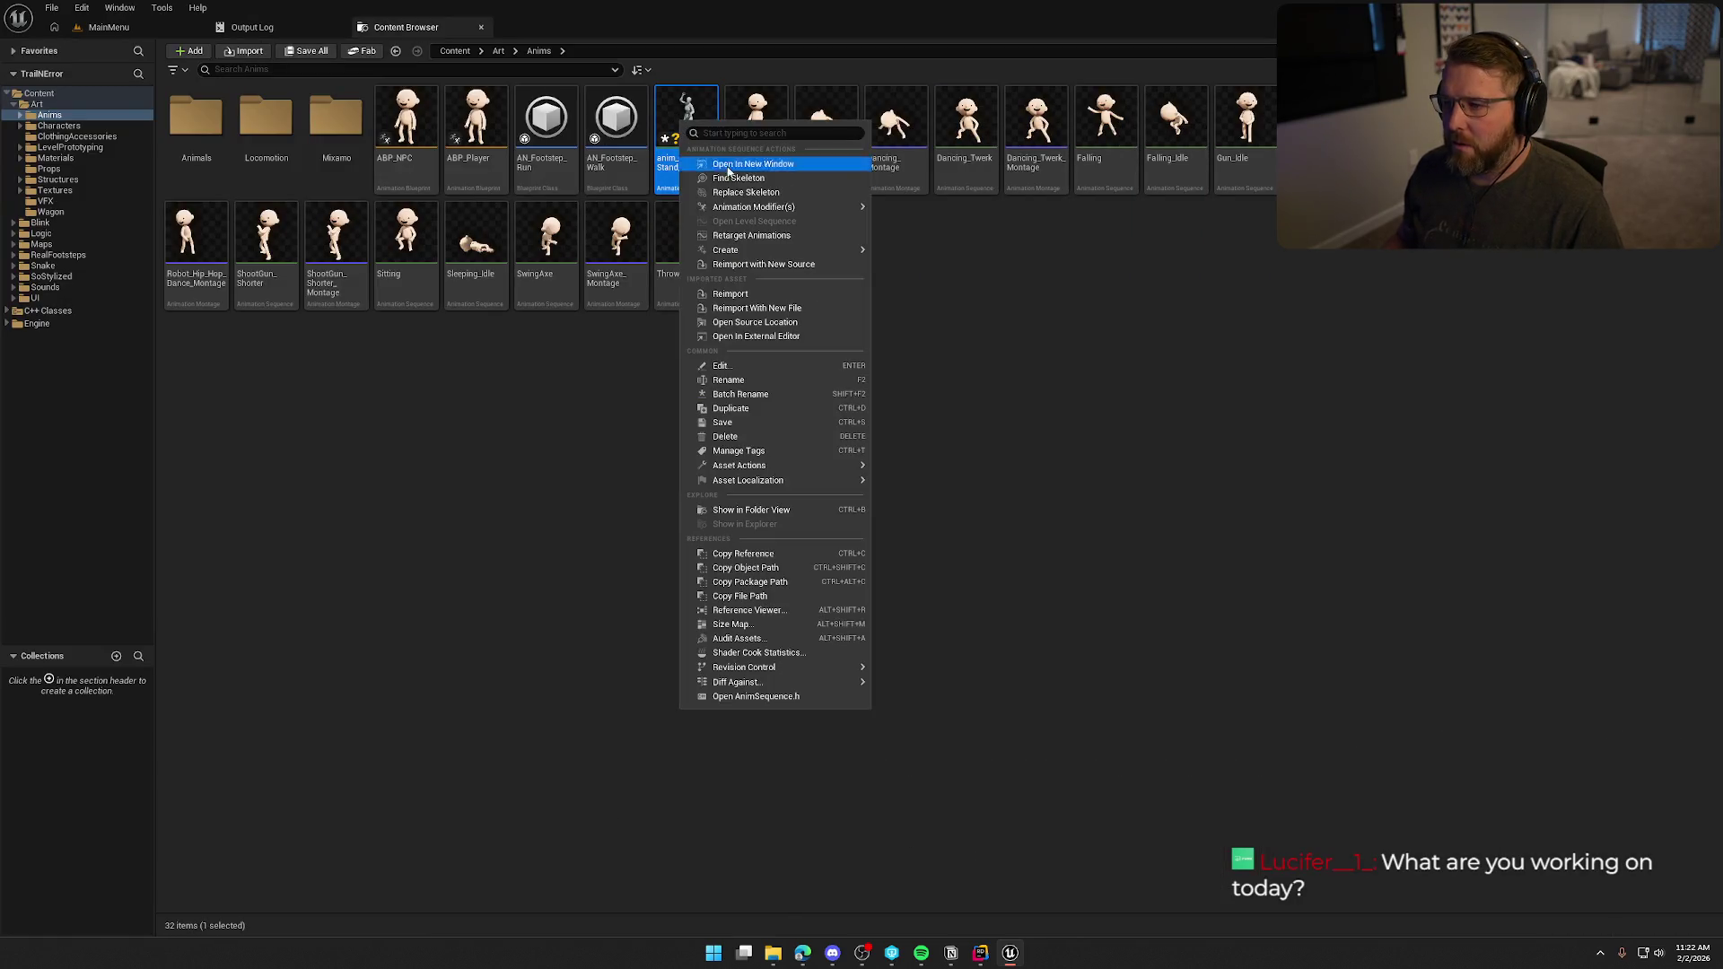
Retarget anim_Building_Stand_A onto the SK_Char_Male_Naked skeletal mesh.
click(763, 235)
click(1177, 325)
scroll(1226, 507, down, 2)
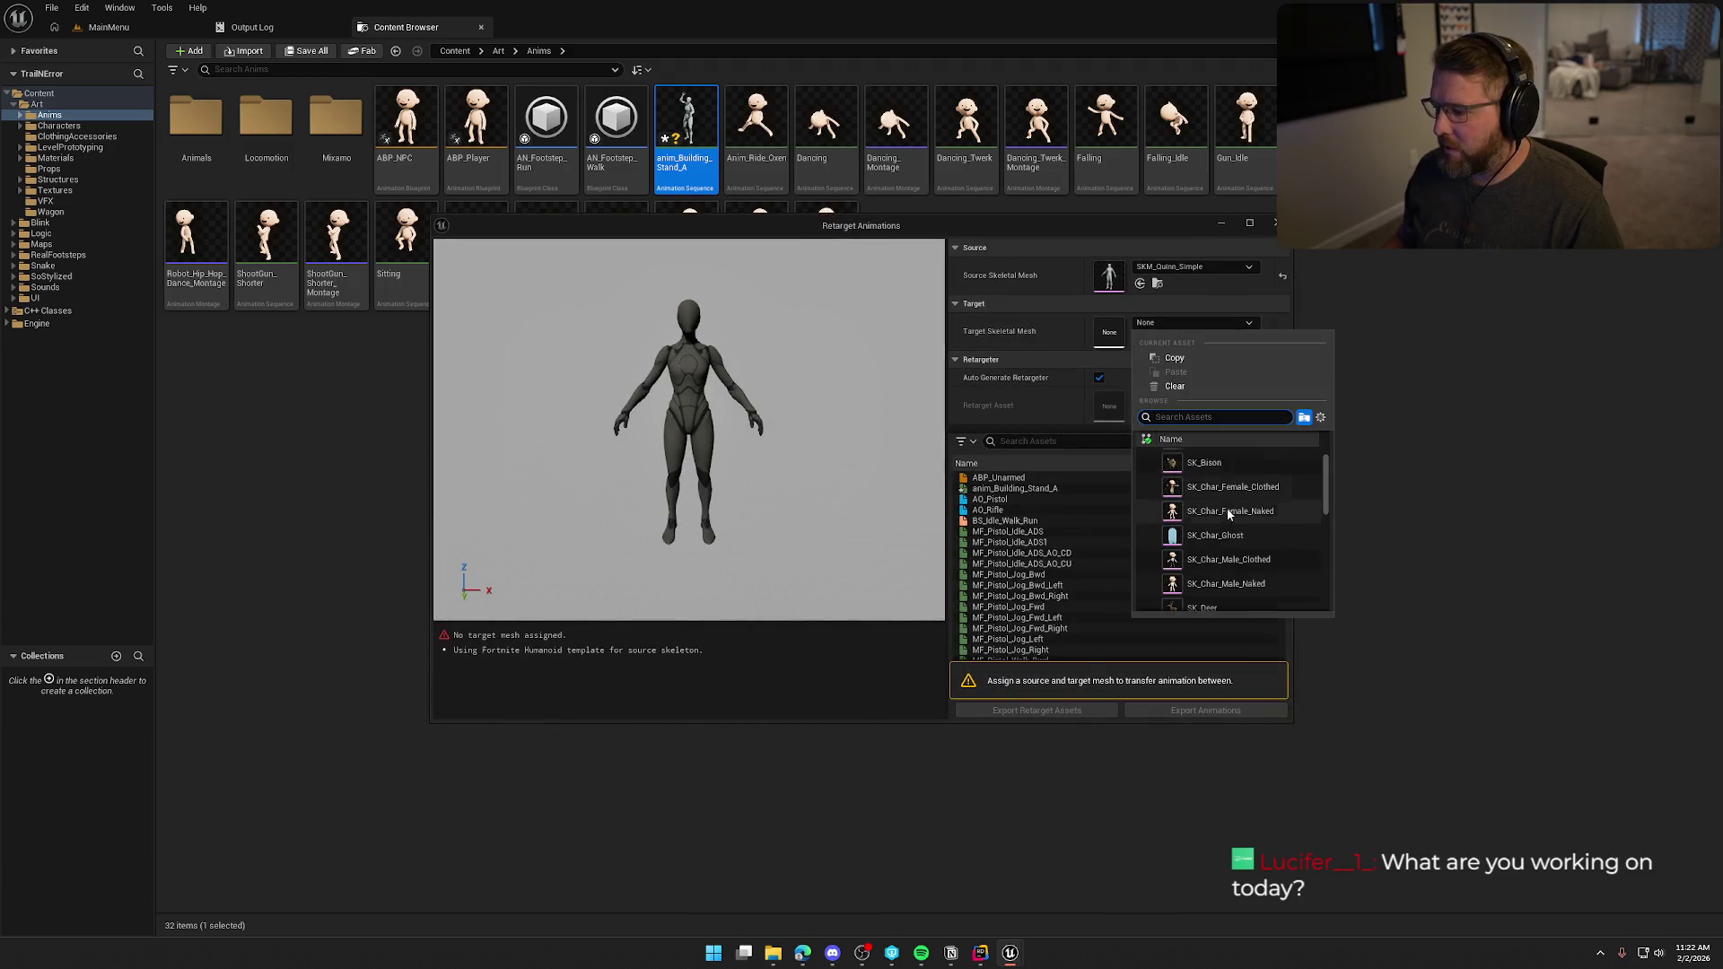
click(1268, 565)
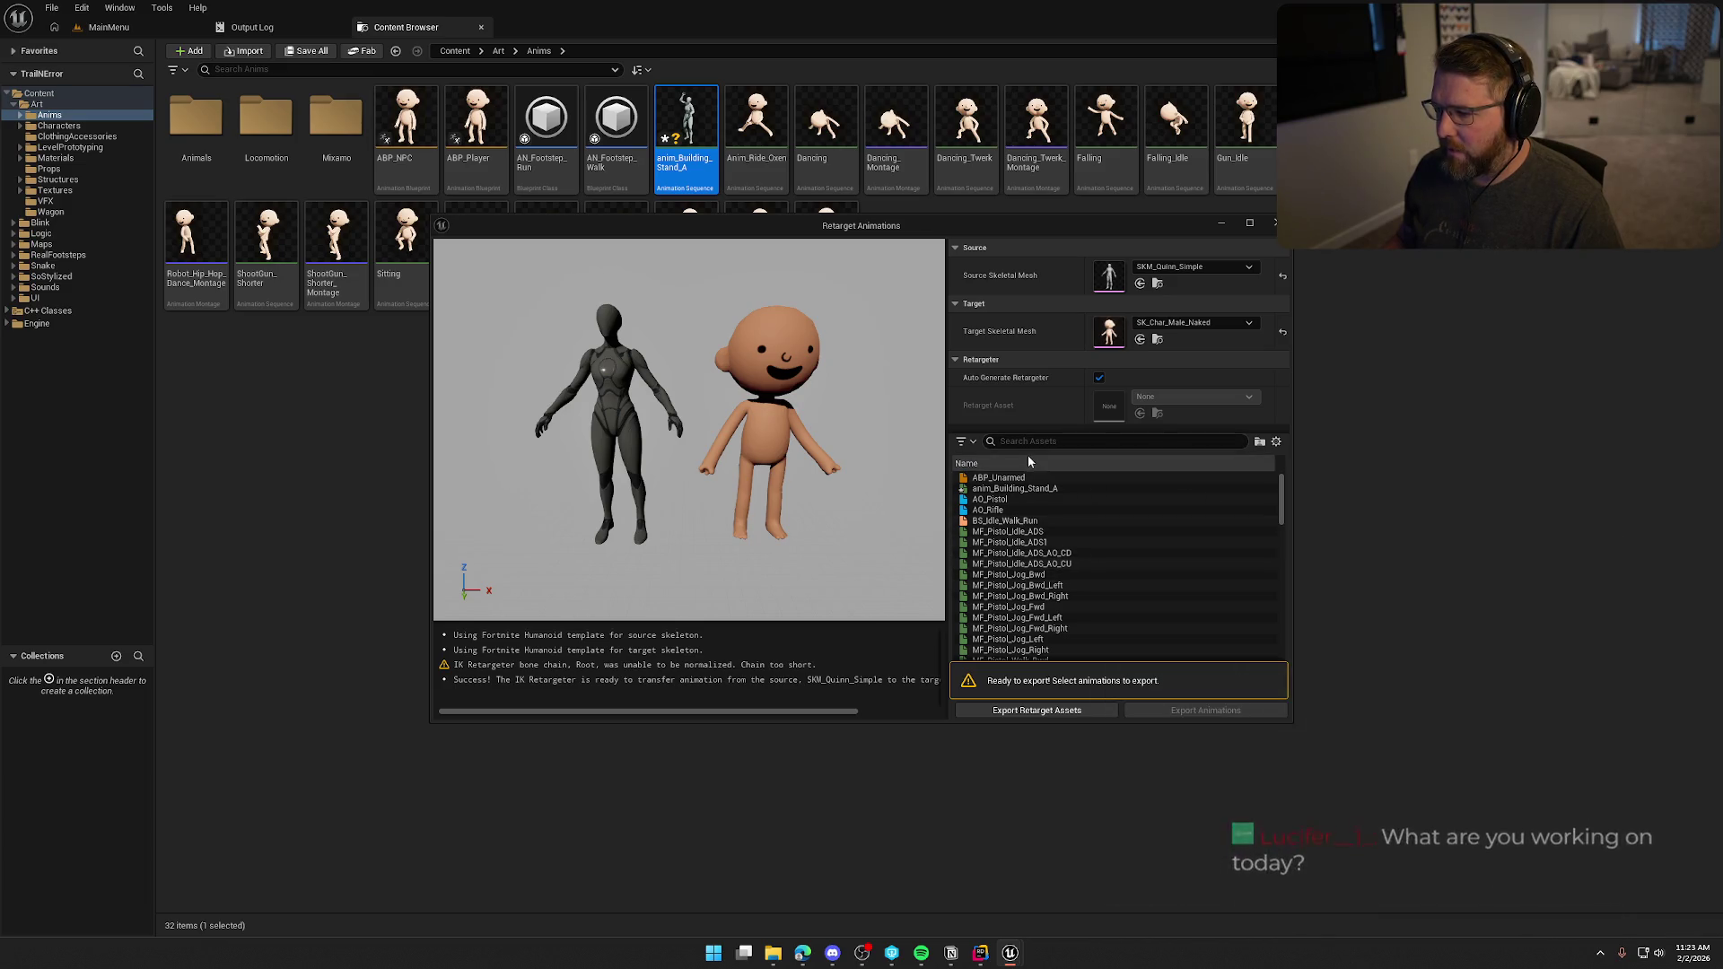
click(1041, 487)
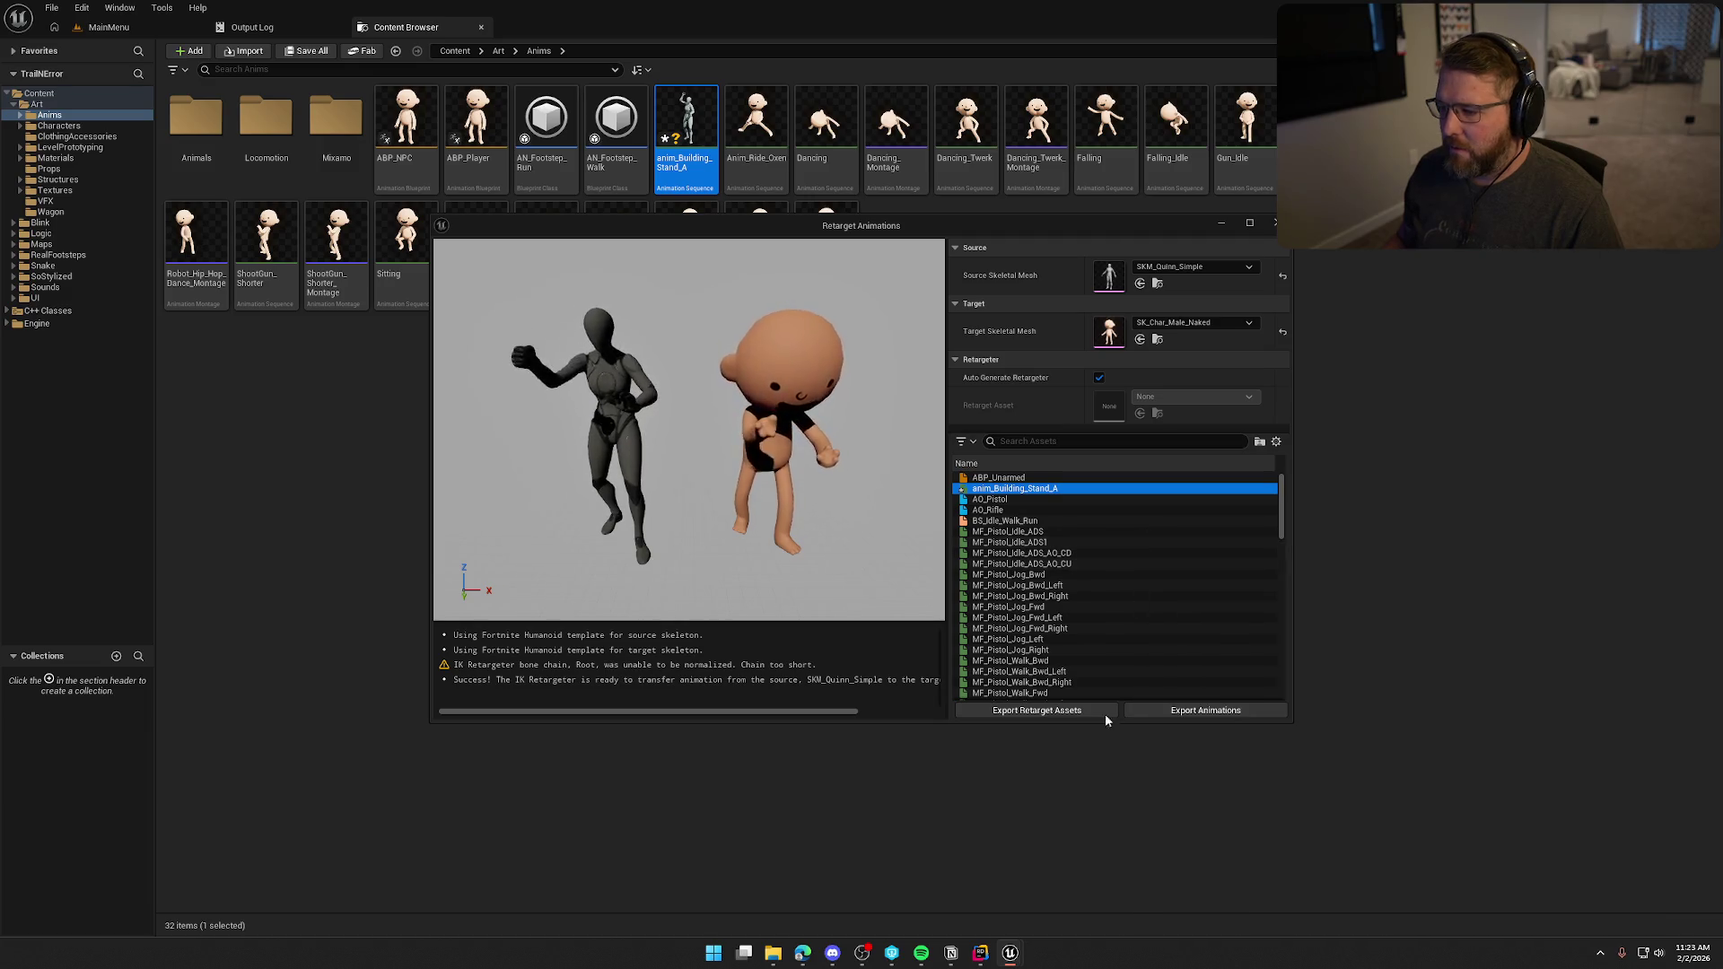
Export the retargeted animation to /Game/Art/Anims.
click(1197, 711)
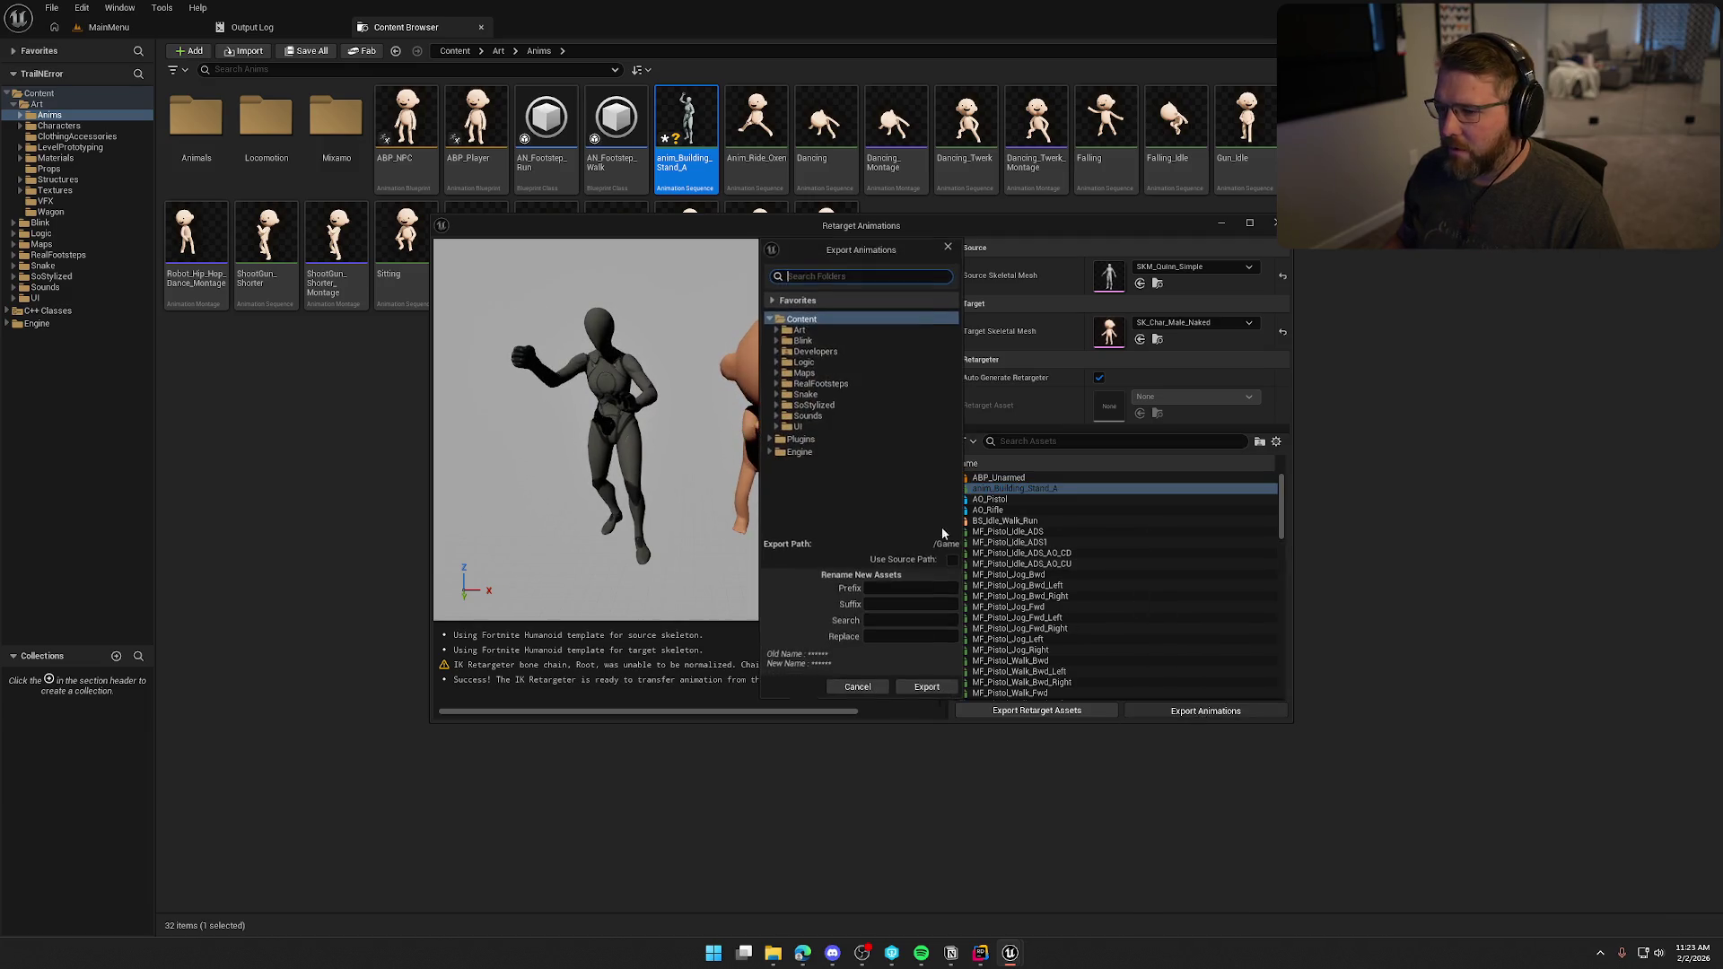
click(777, 330)
click(783, 341)
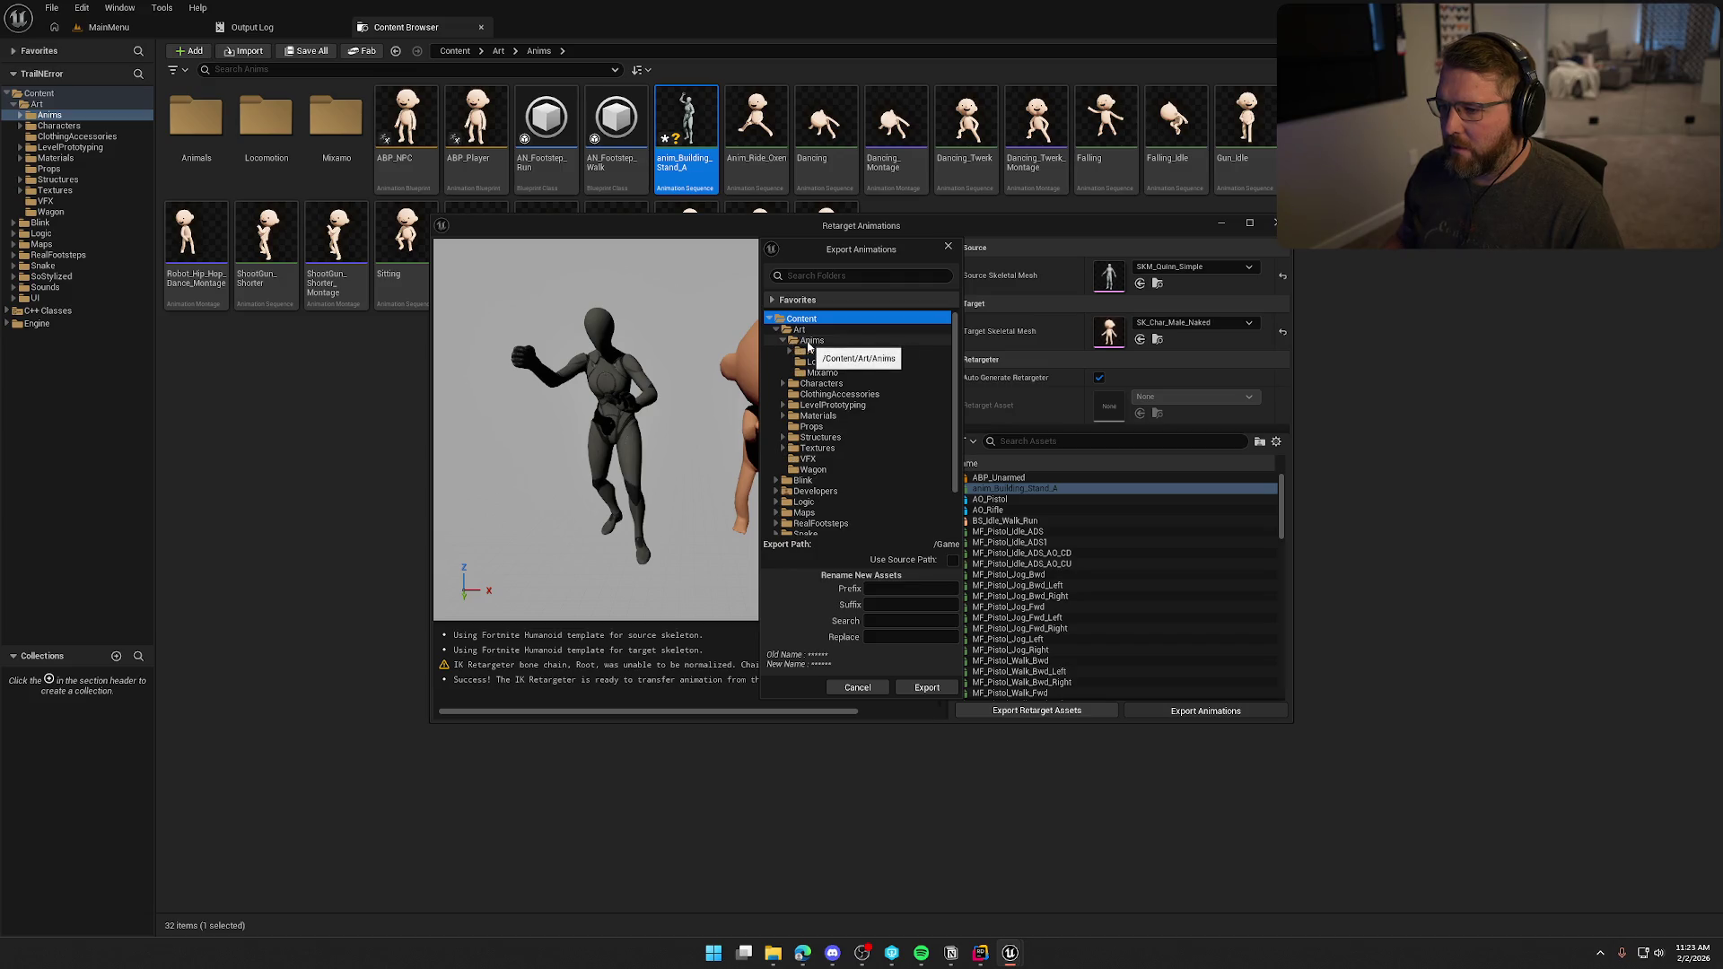
click(812, 341)
click(937, 689)
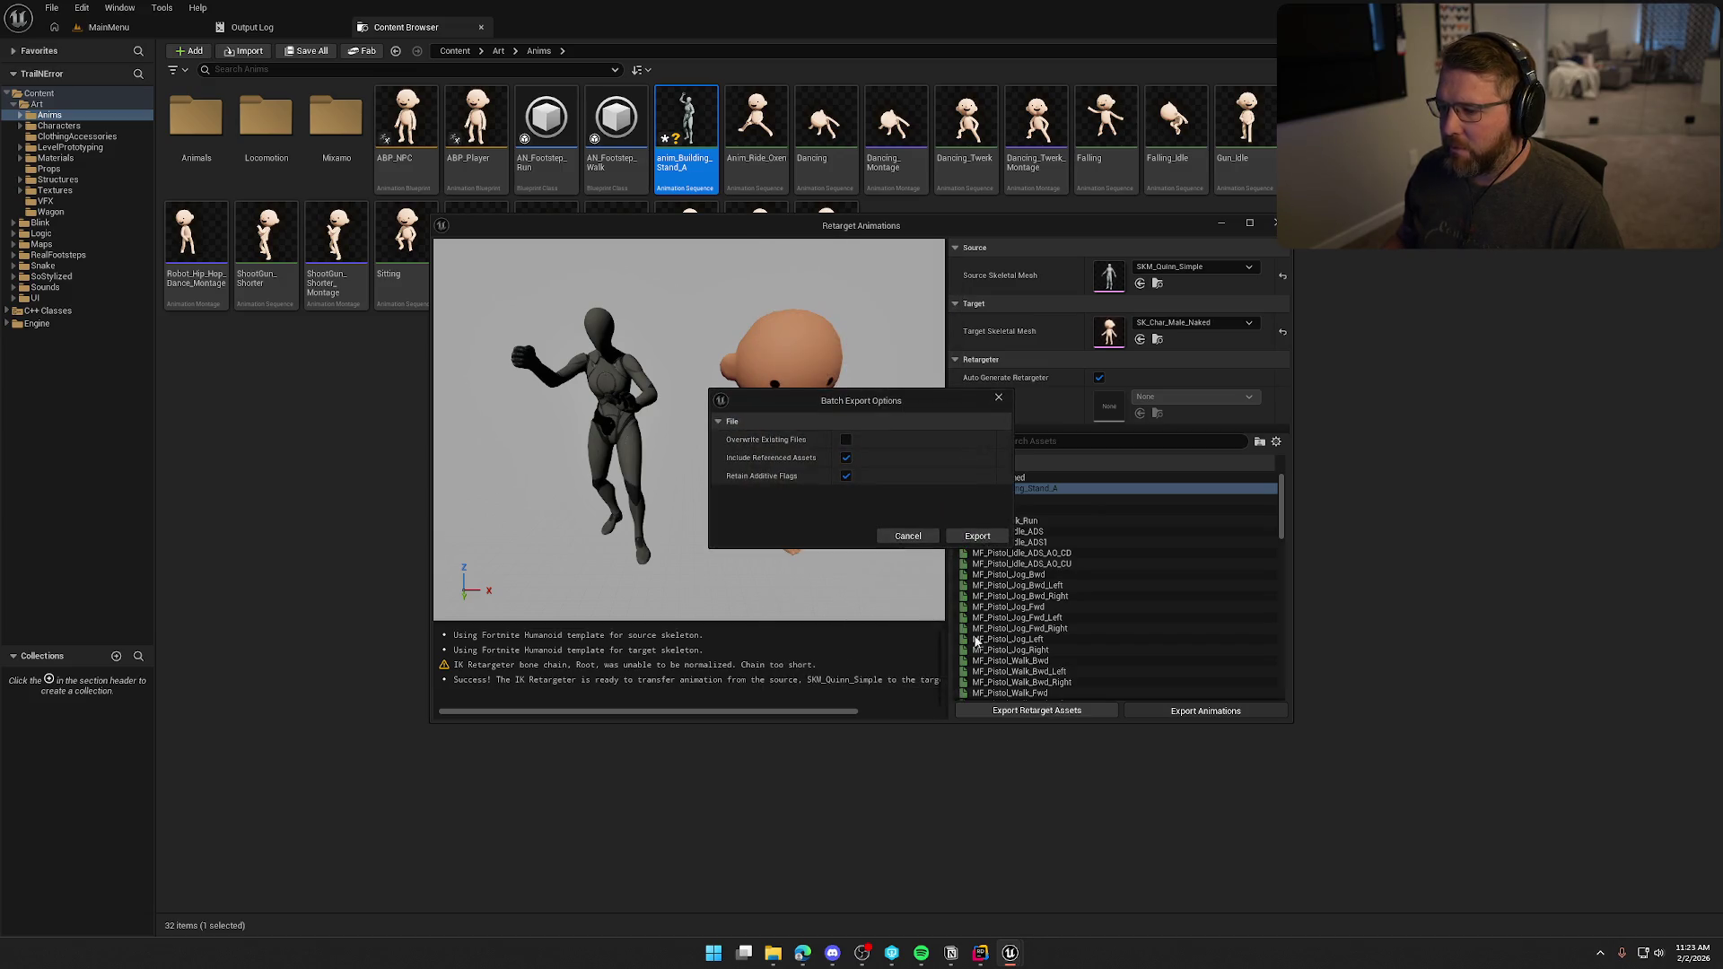
click(977, 536)
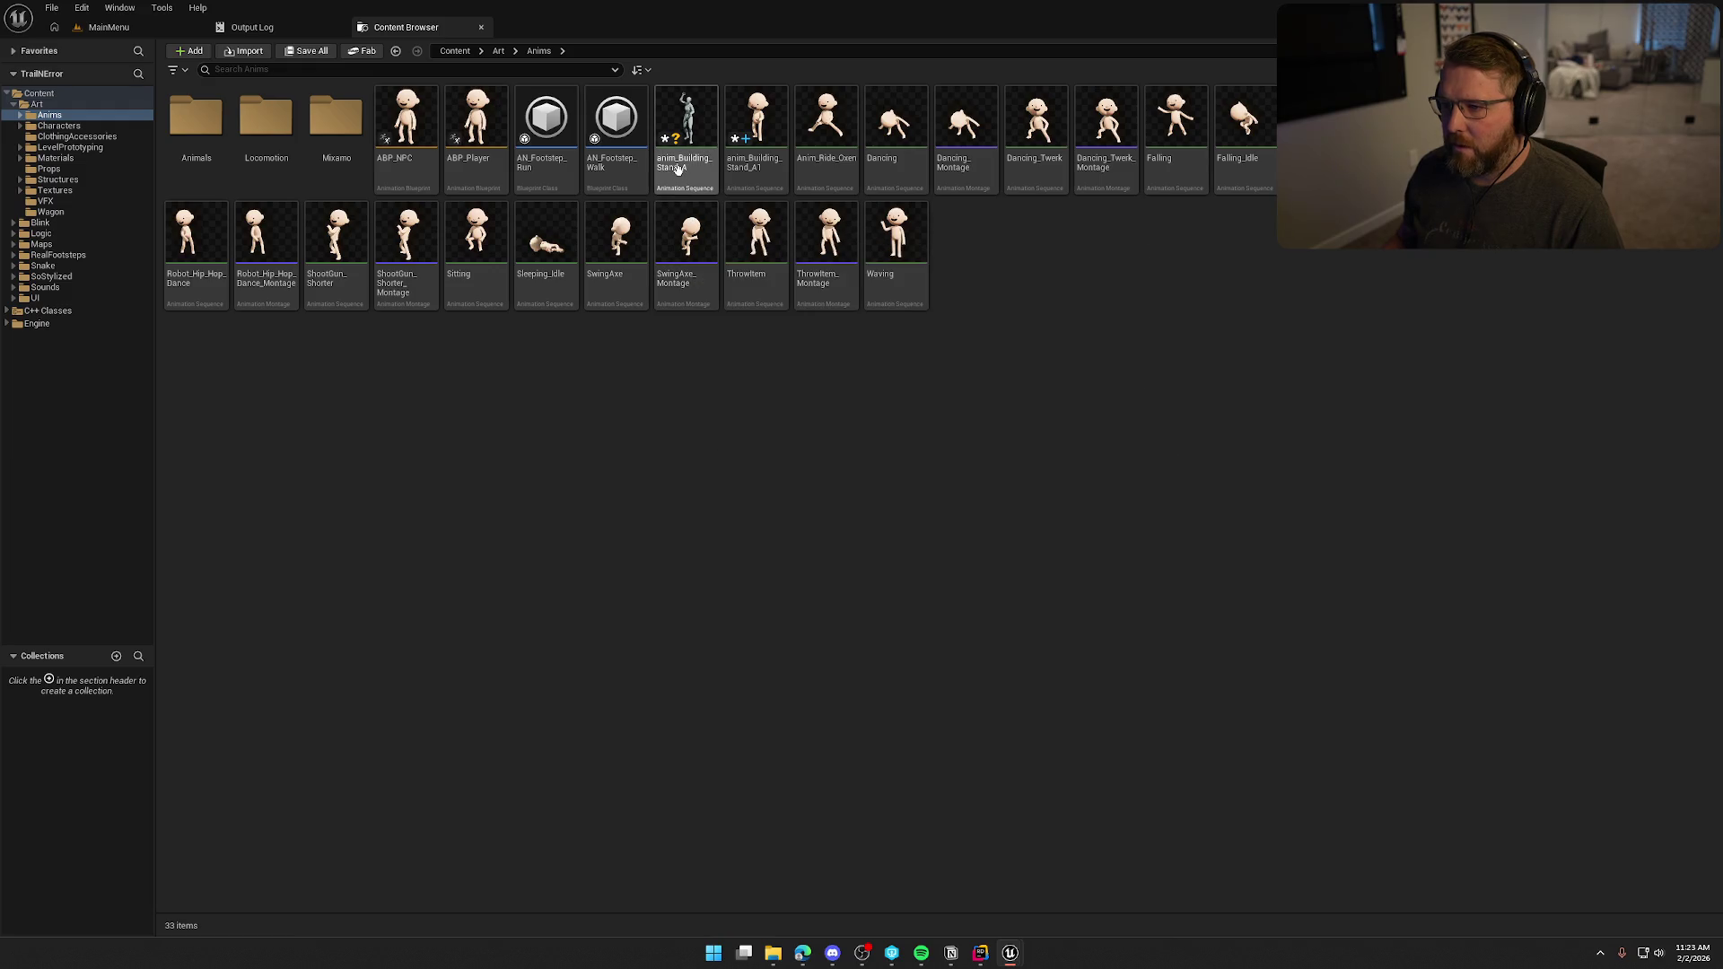
Force delete the original anim_Building_Stand_A and rename anim_Building_Stand_A1 to Hammer.
click(687, 135)
key(Delete)
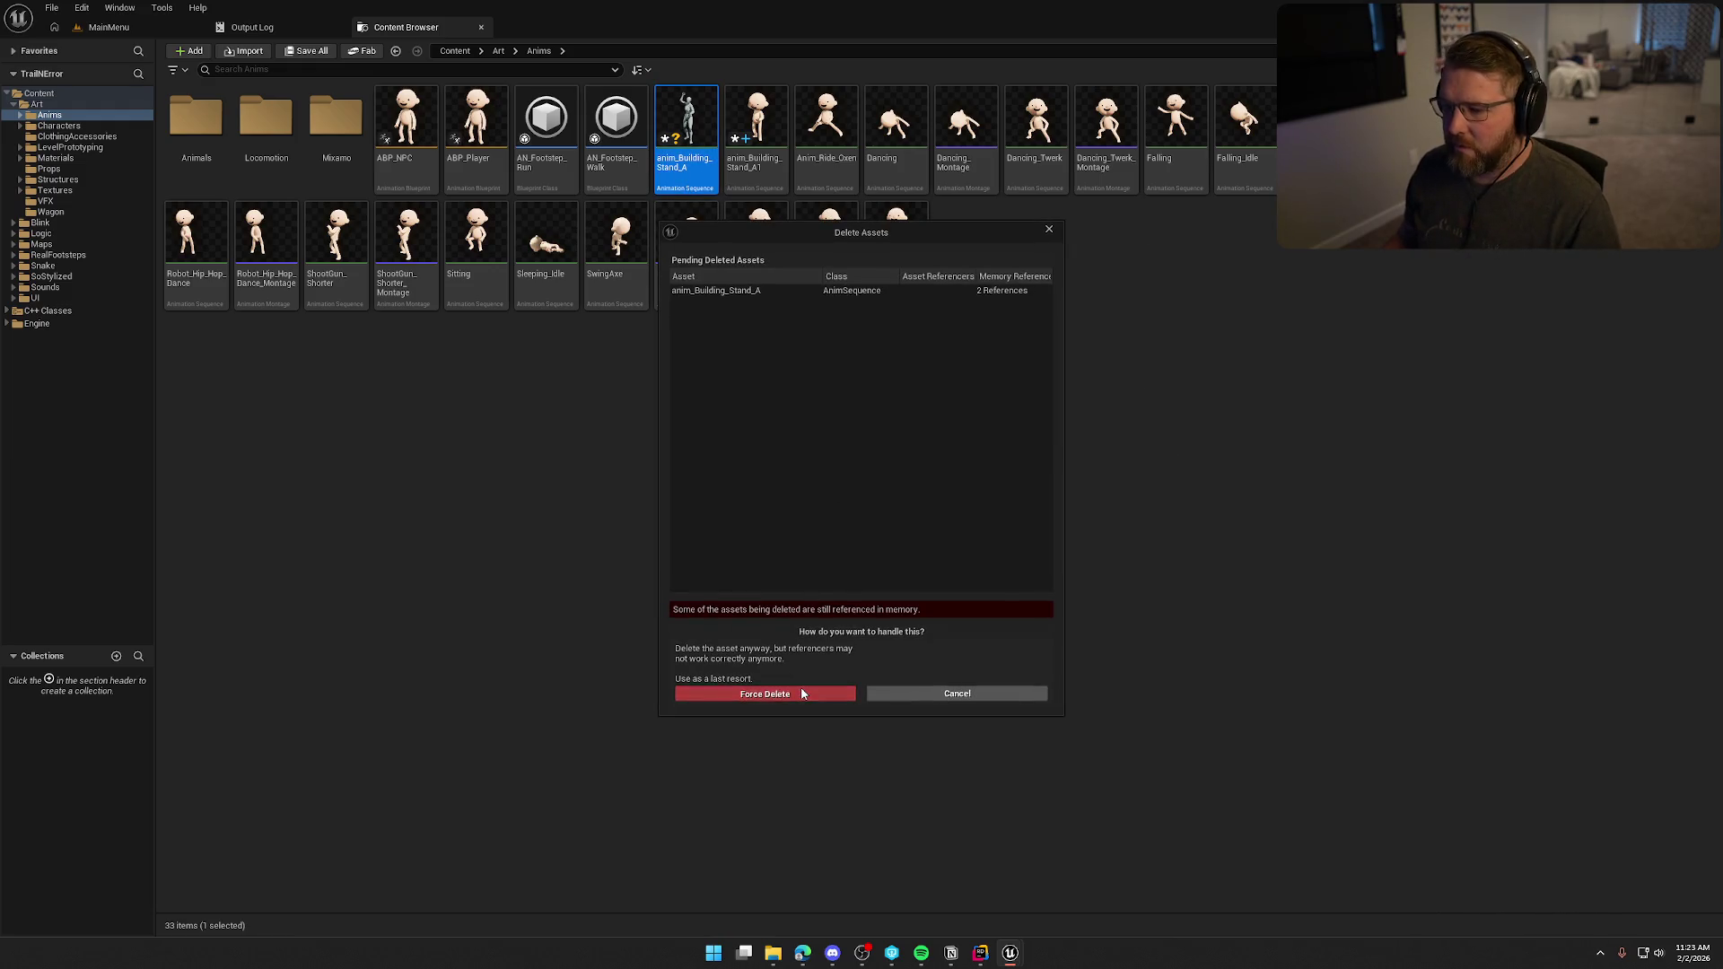
click(835, 691)
click(686, 125)
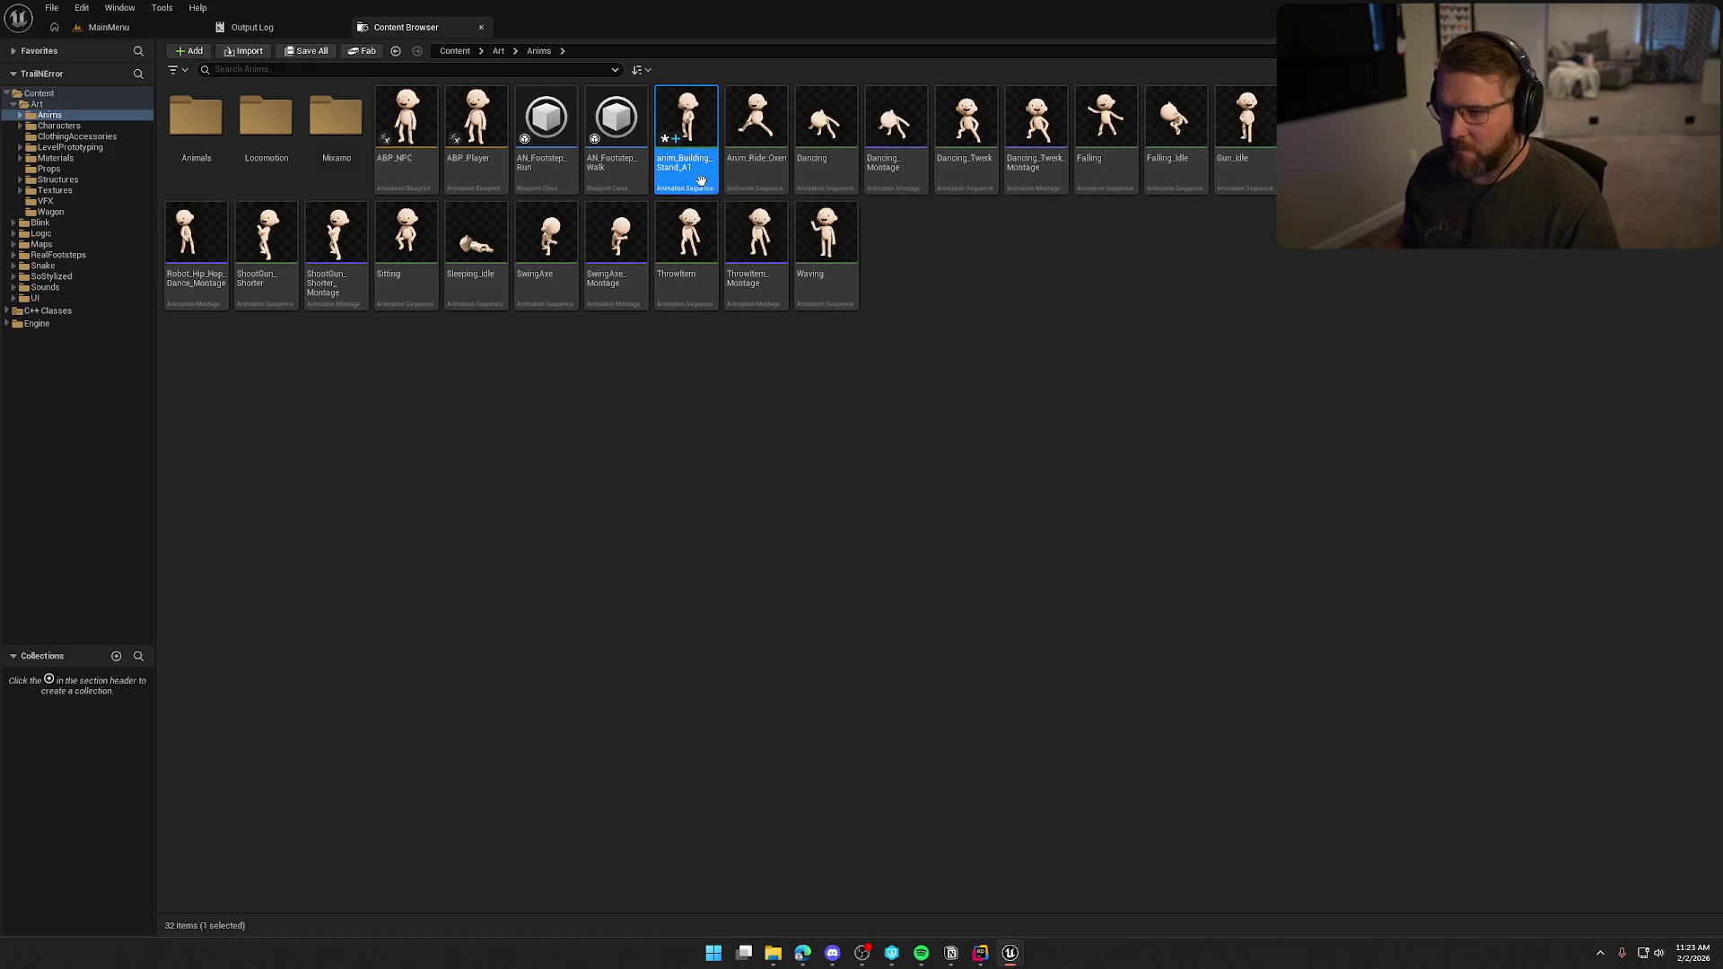
key(F2)
text(Hammer)
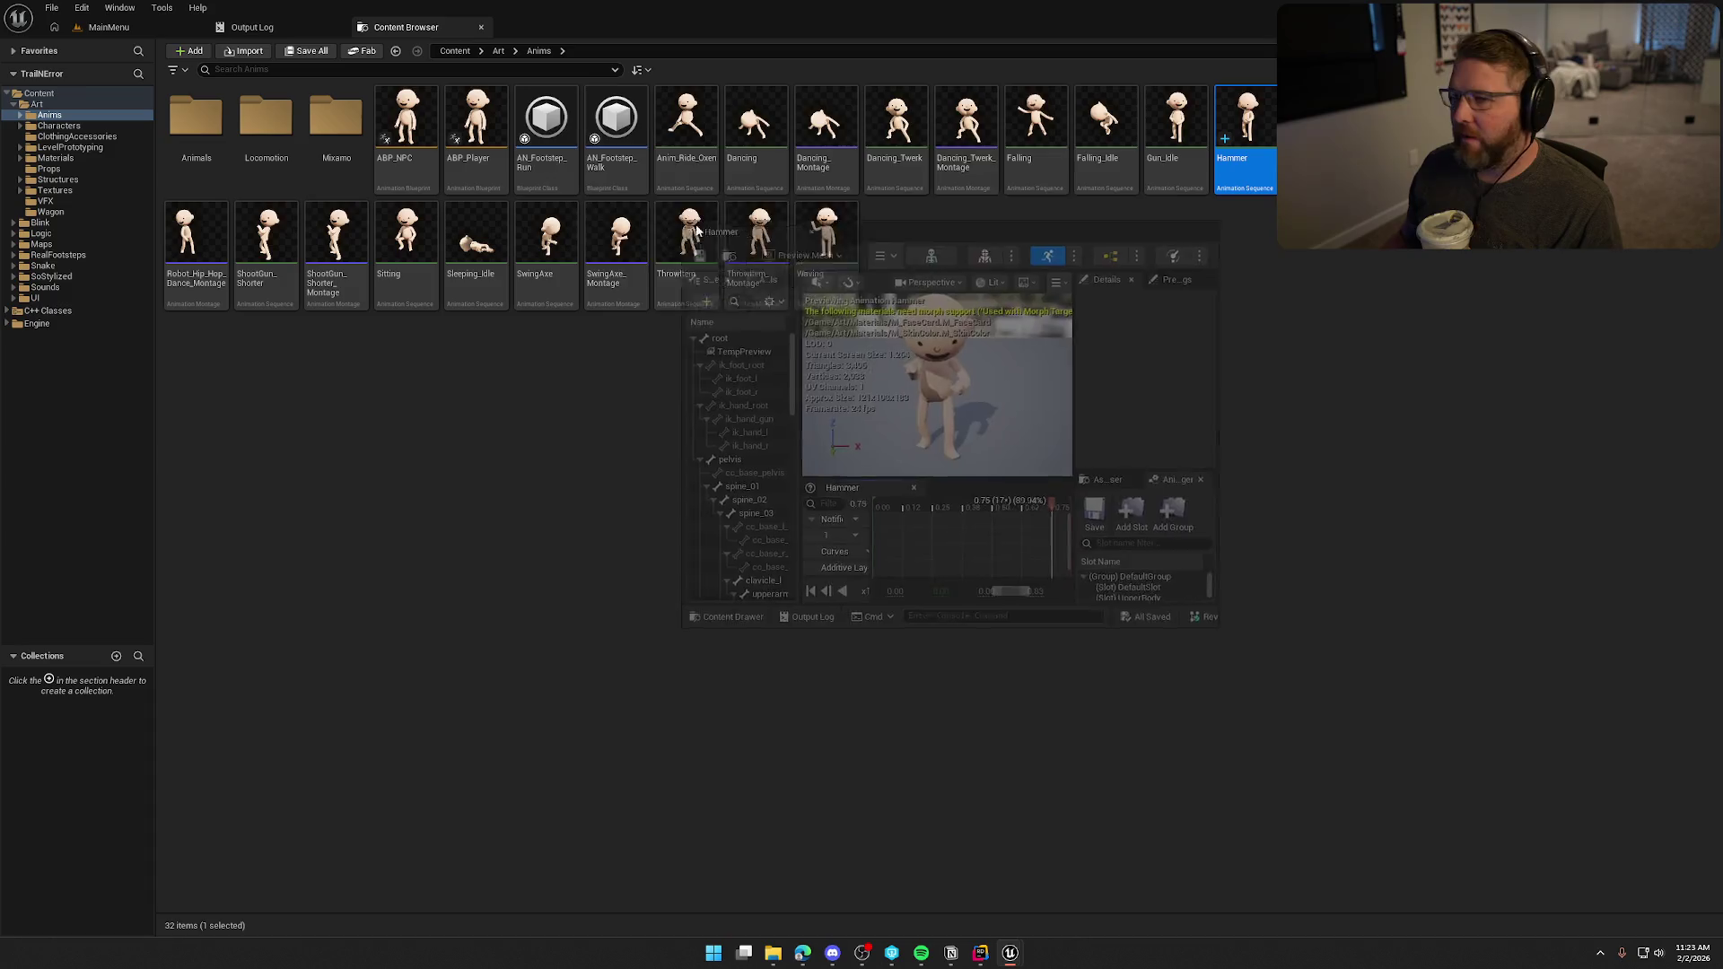
Open the Hammer animation, orbit around the character, and stop playback at the first frame.
double_click(1246, 126)
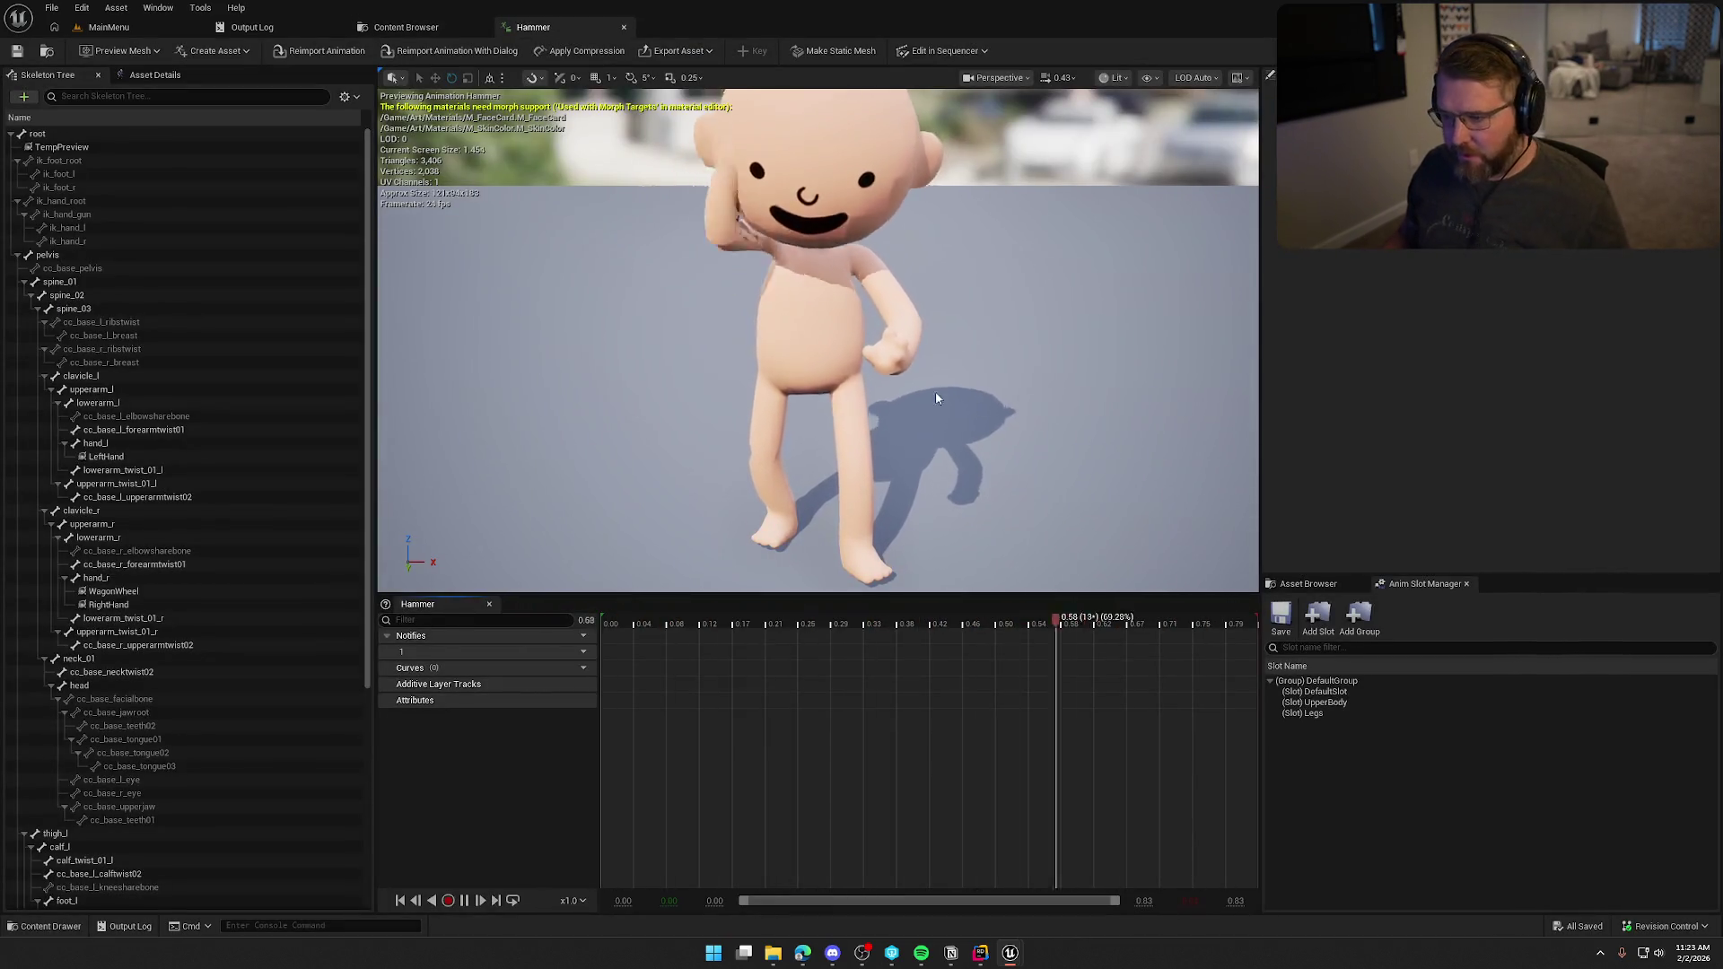
mouse_move(928, 402)
mouse_down()
mouse_move(897, 449)
mouse_move(879, 386)
mouse_move(928, 408)
mouse_up()
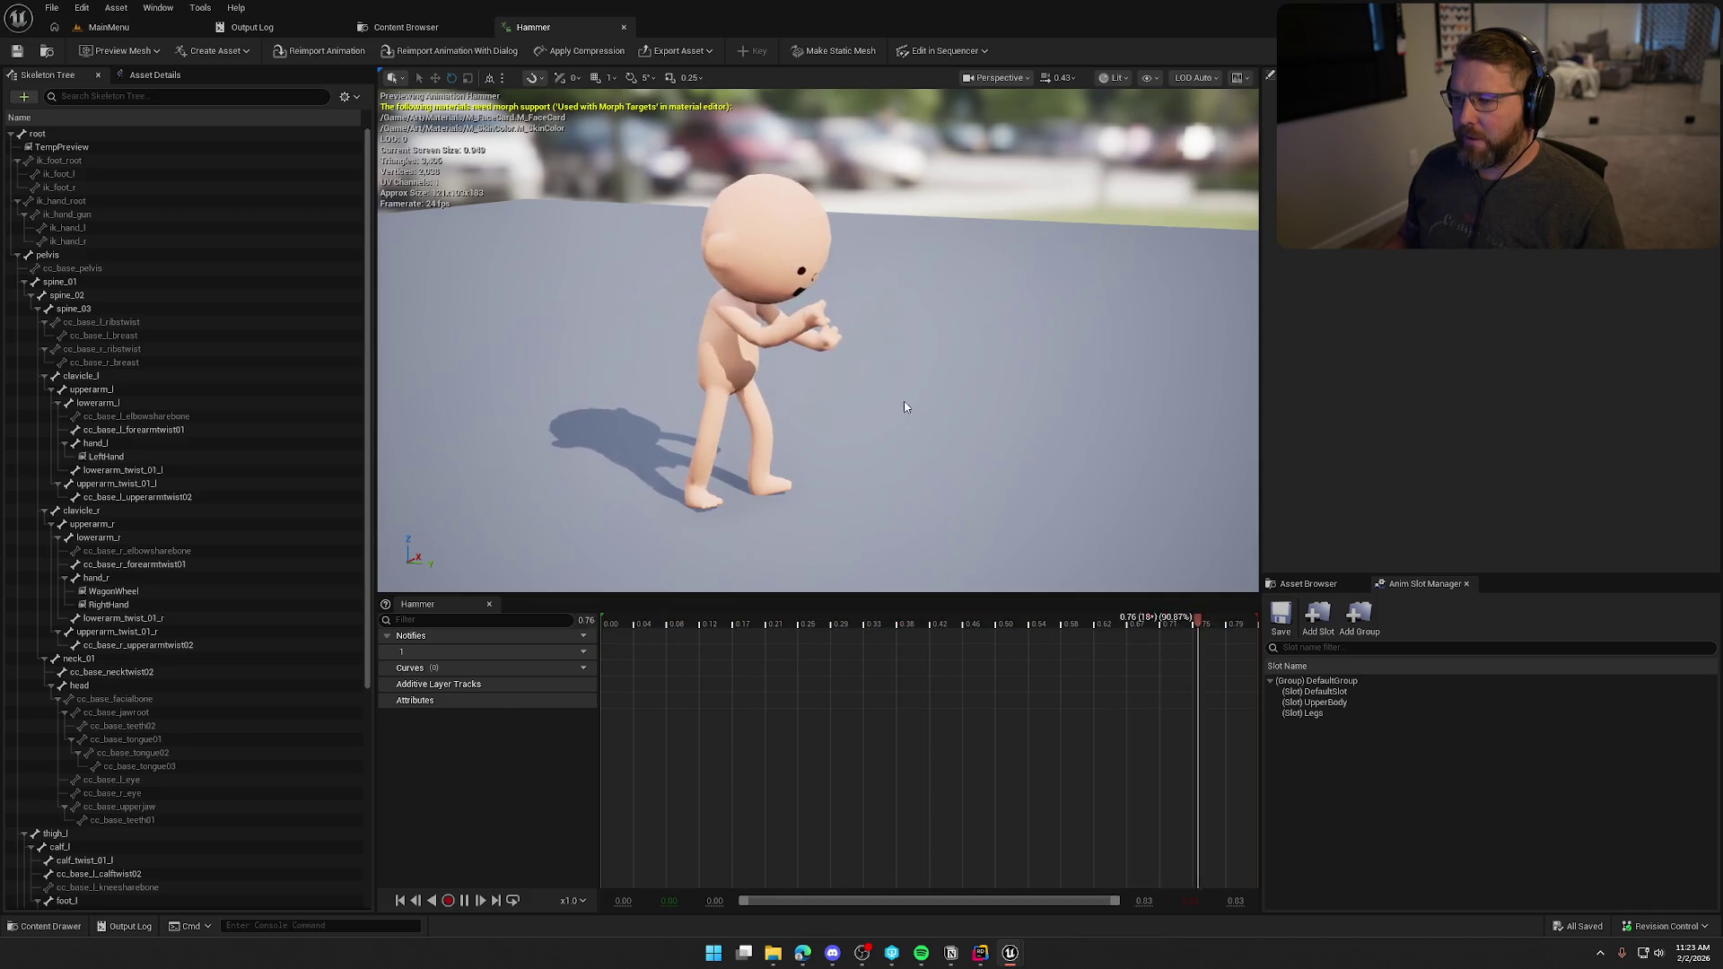
mouse_move(901, 413)
mouse_down()
mouse_move(897, 448)
mouse_move(888, 377)
mouse_move(897, 394)
mouse_up()
click(480, 900)
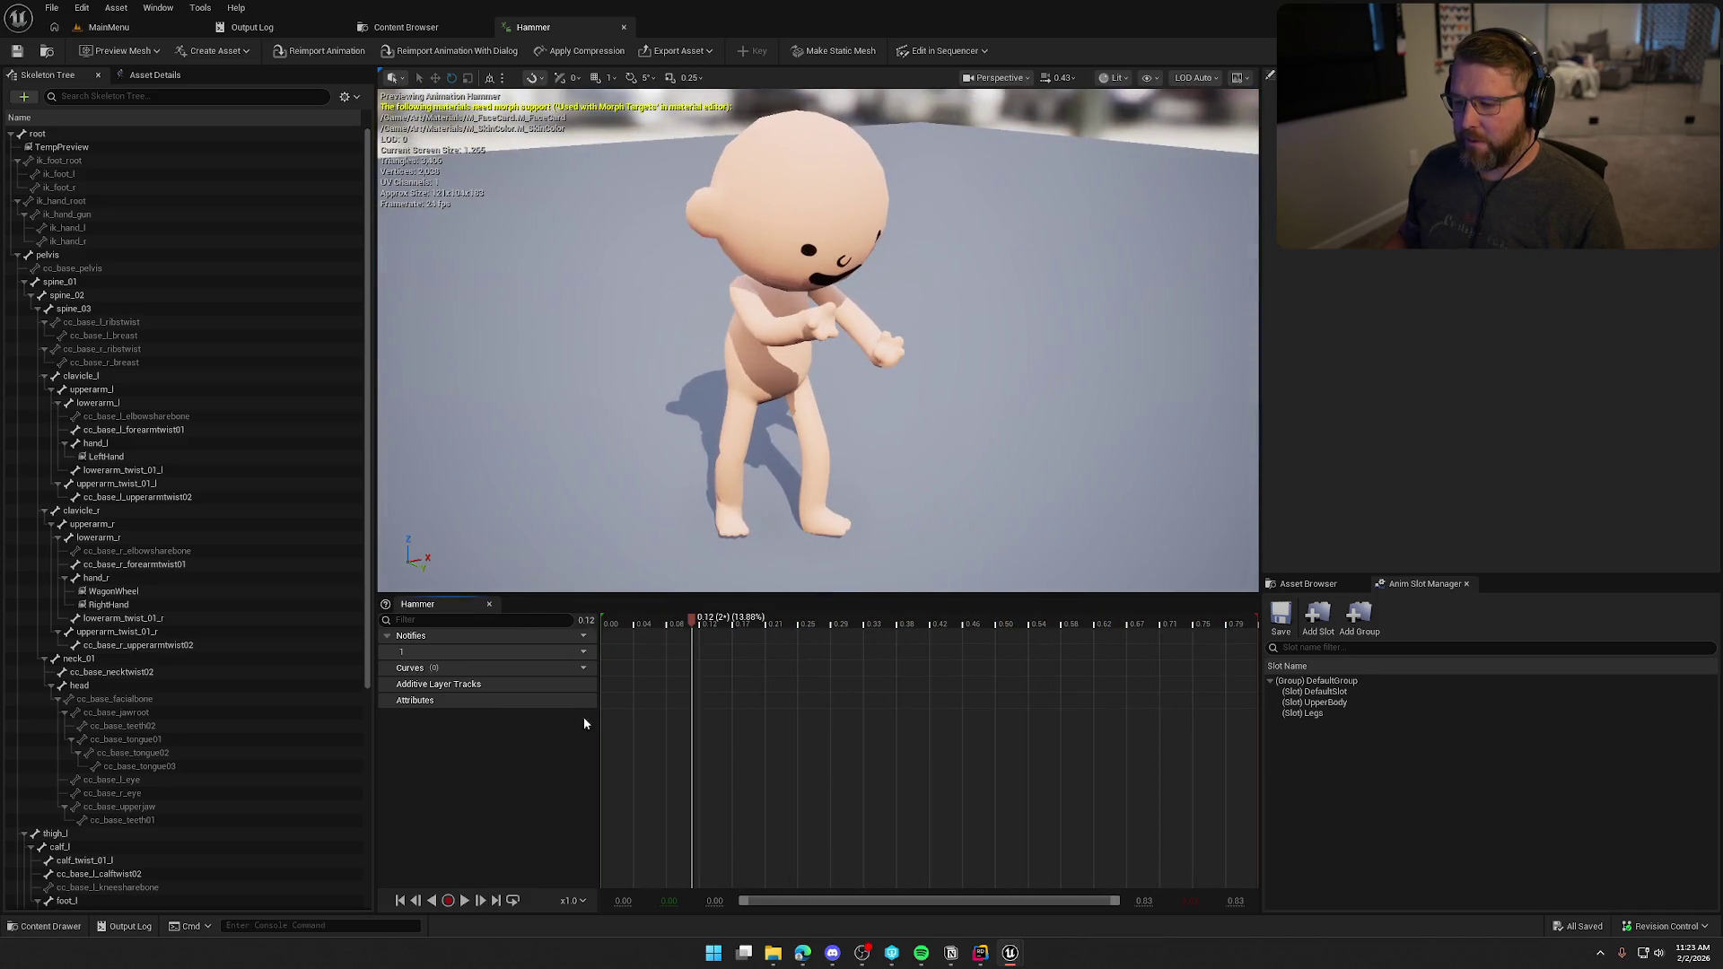
drag(807, 359, 897, 368)
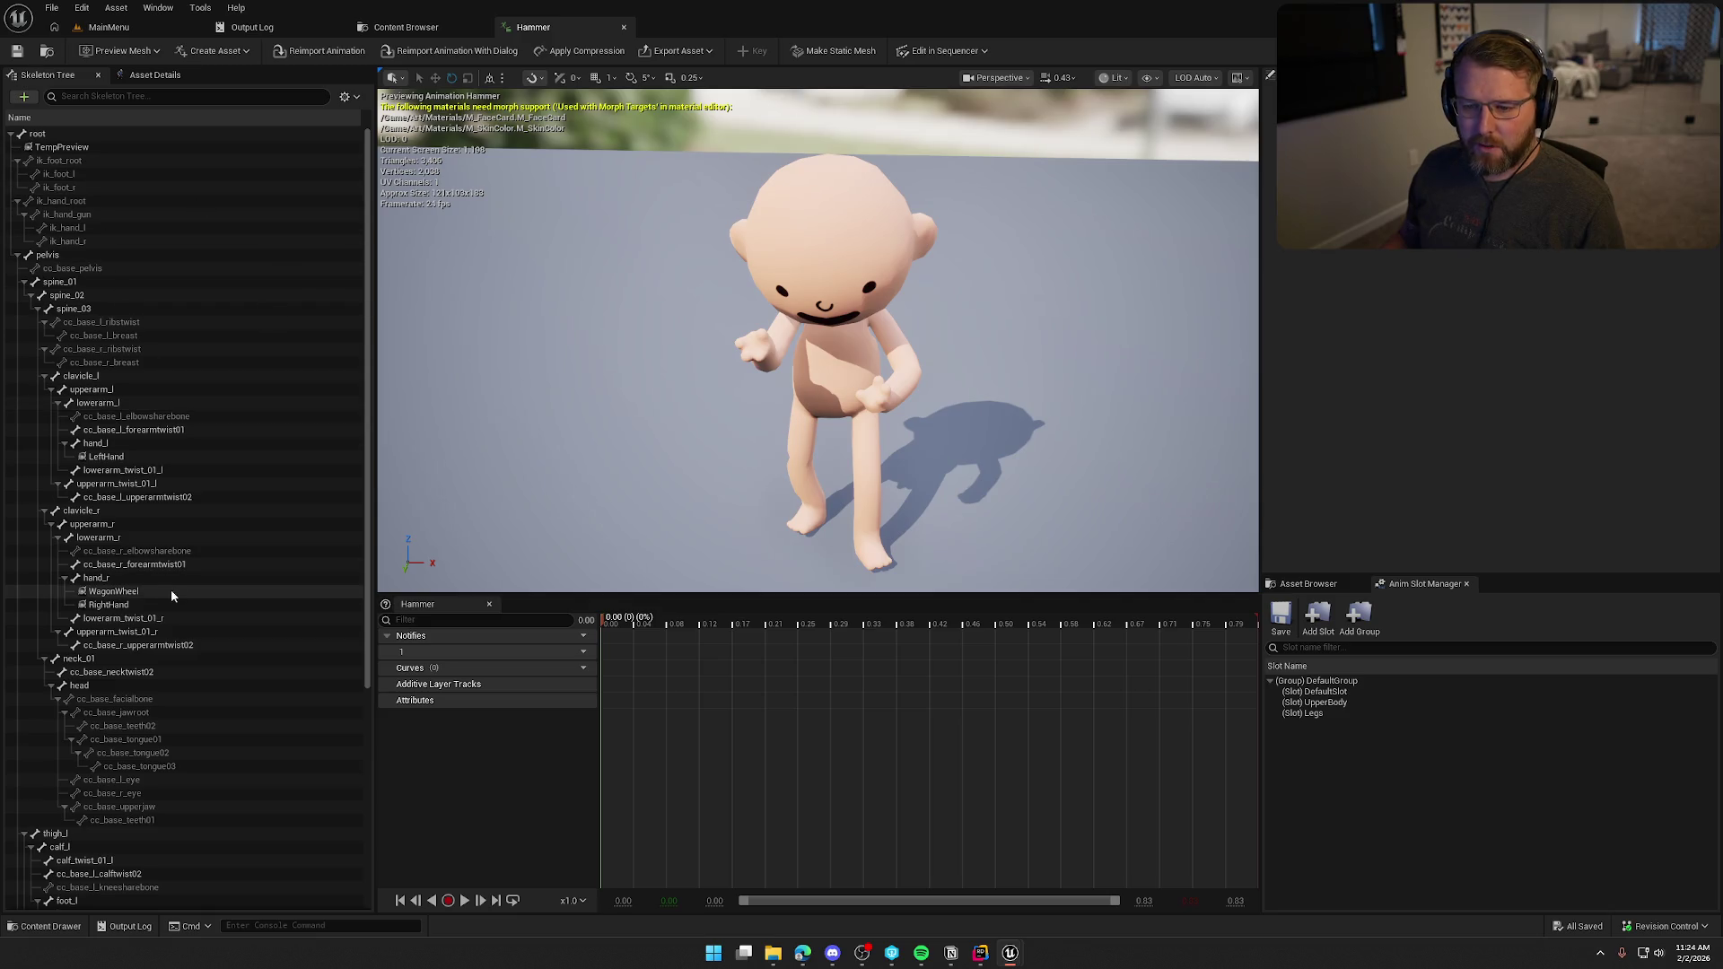
Adjust neck_01, clavicle_l, the left forearm (about -44°) and left hand, then key them.
click(128, 685)
click(99, 658)
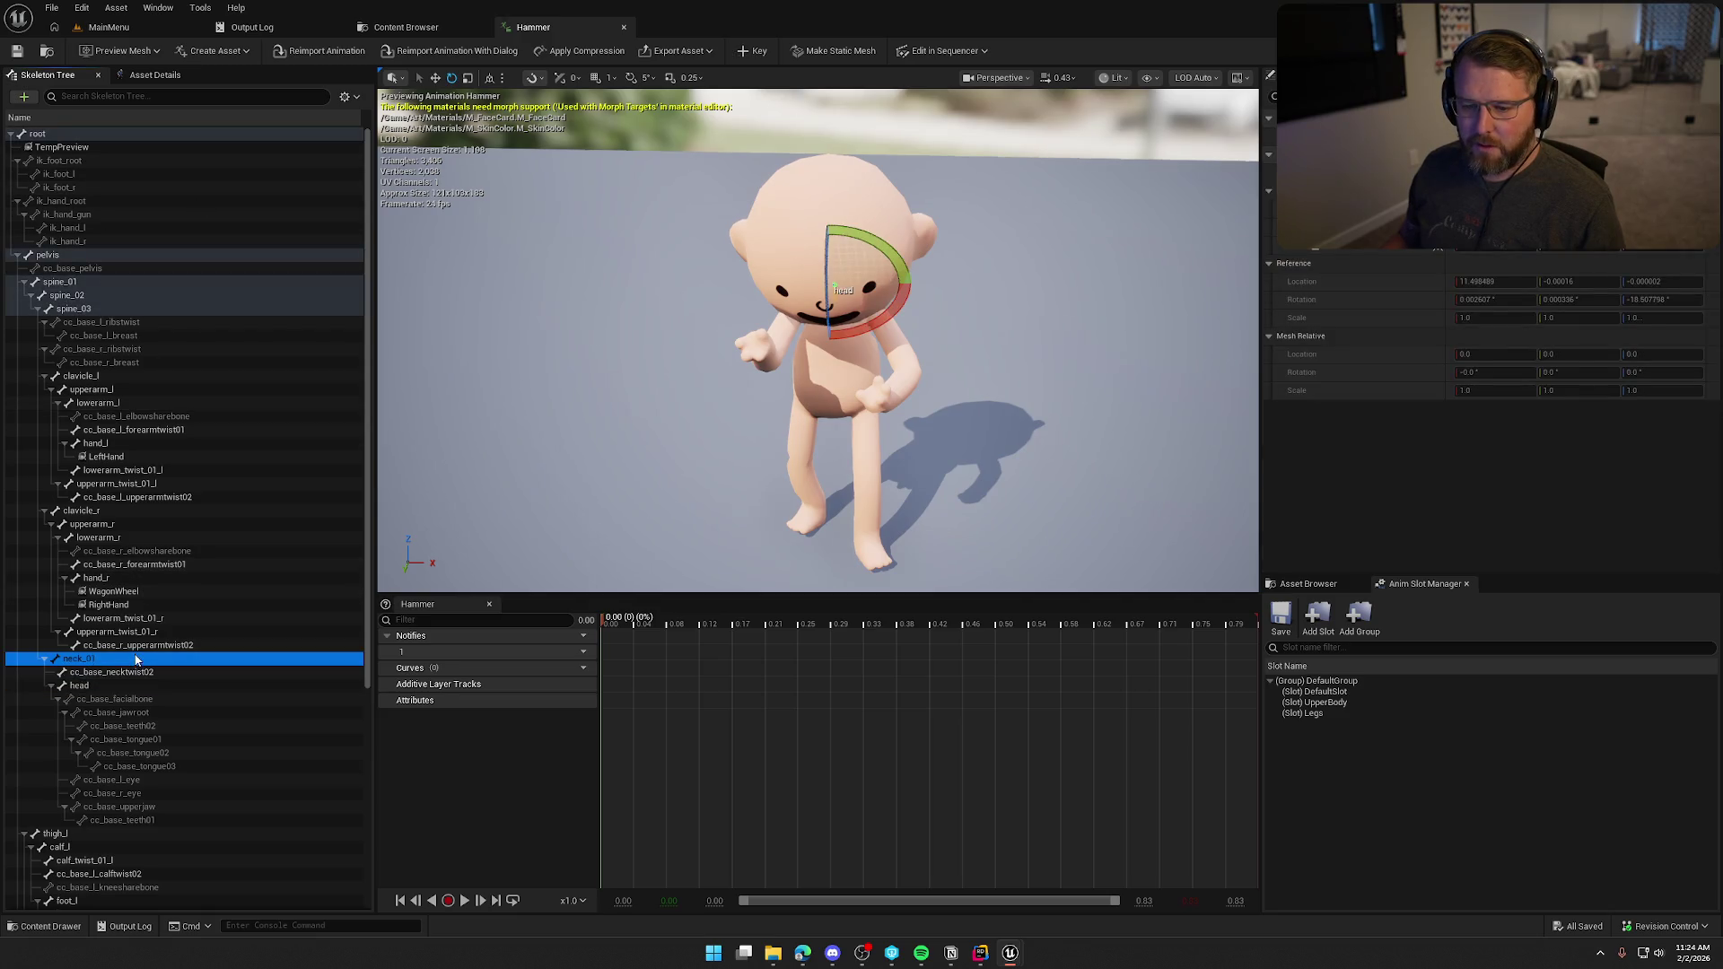
mouse_move(879, 358)
mouse_down()
mouse_move(917, 360)
mouse_move(821, 375)
mouse_move(787, 289)
mouse_up()
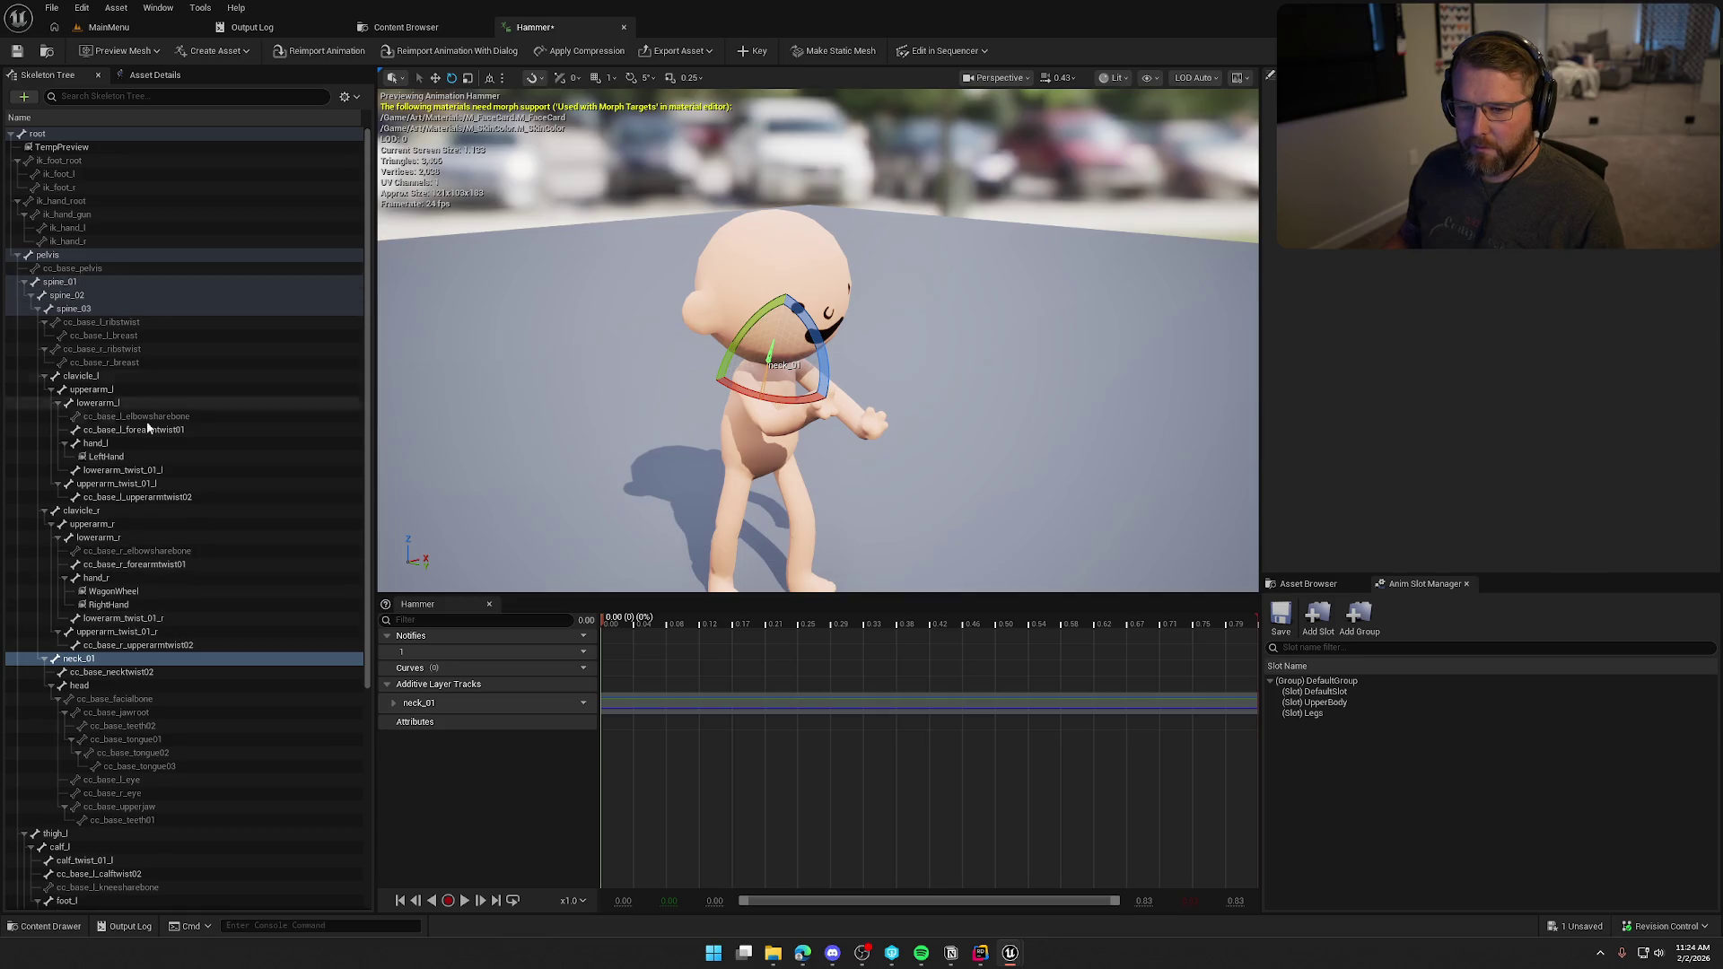
click(103, 376)
drag(455, 420, 756, 288)
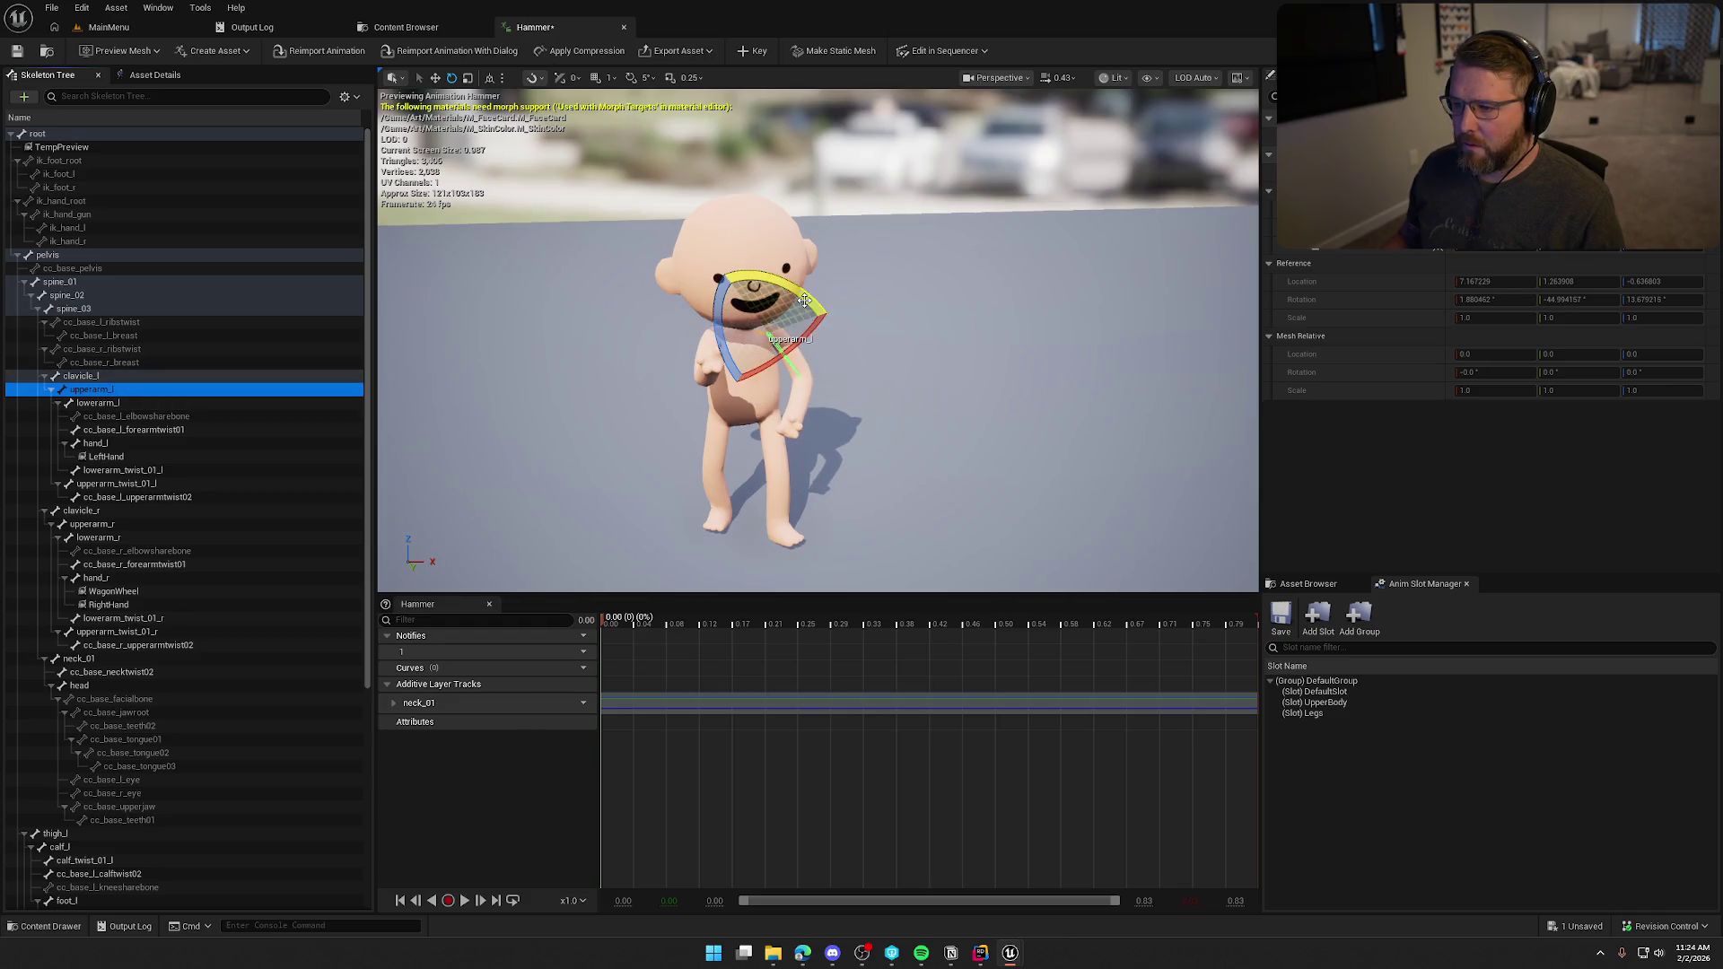
click(99, 390)
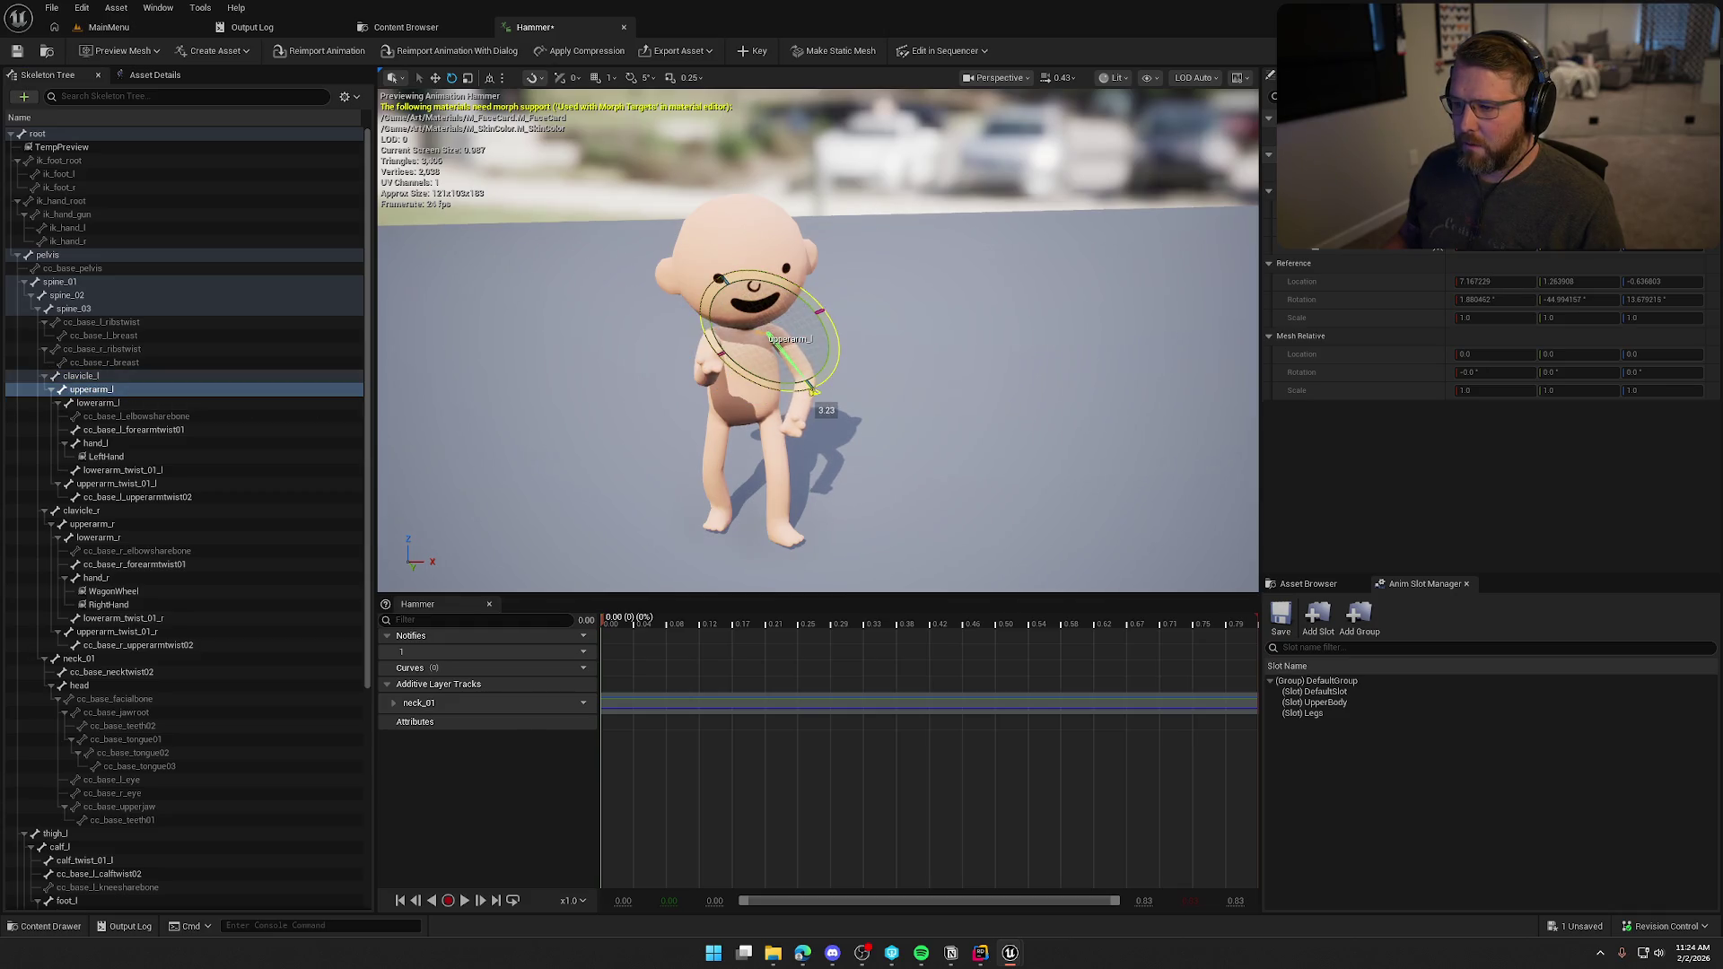
click(97, 403)
mouse_move(819, 434)
mouse_down()
mouse_move(843, 440)
mouse_move(811, 465)
mouse_move(853, 498)
mouse_move(829, 536)
mouse_move(823, 507)
mouse_up()
click(112, 447)
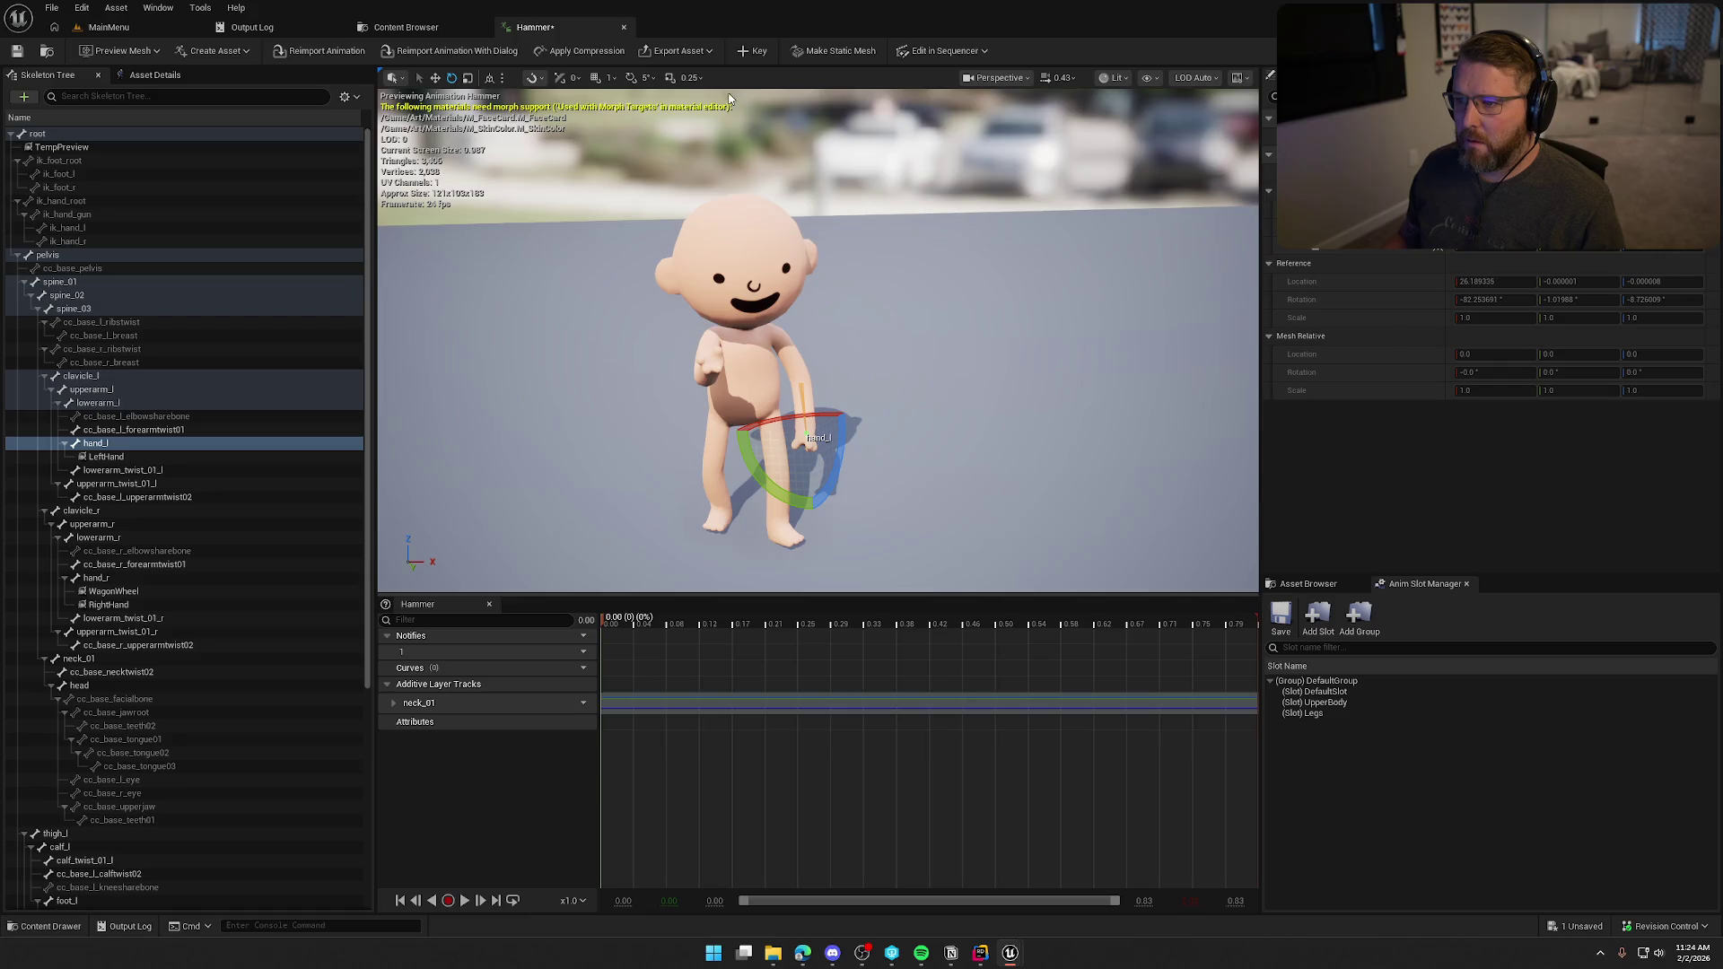
click(753, 50)
Play back the edited animation and scrub to about 0.38.
click(463, 900)
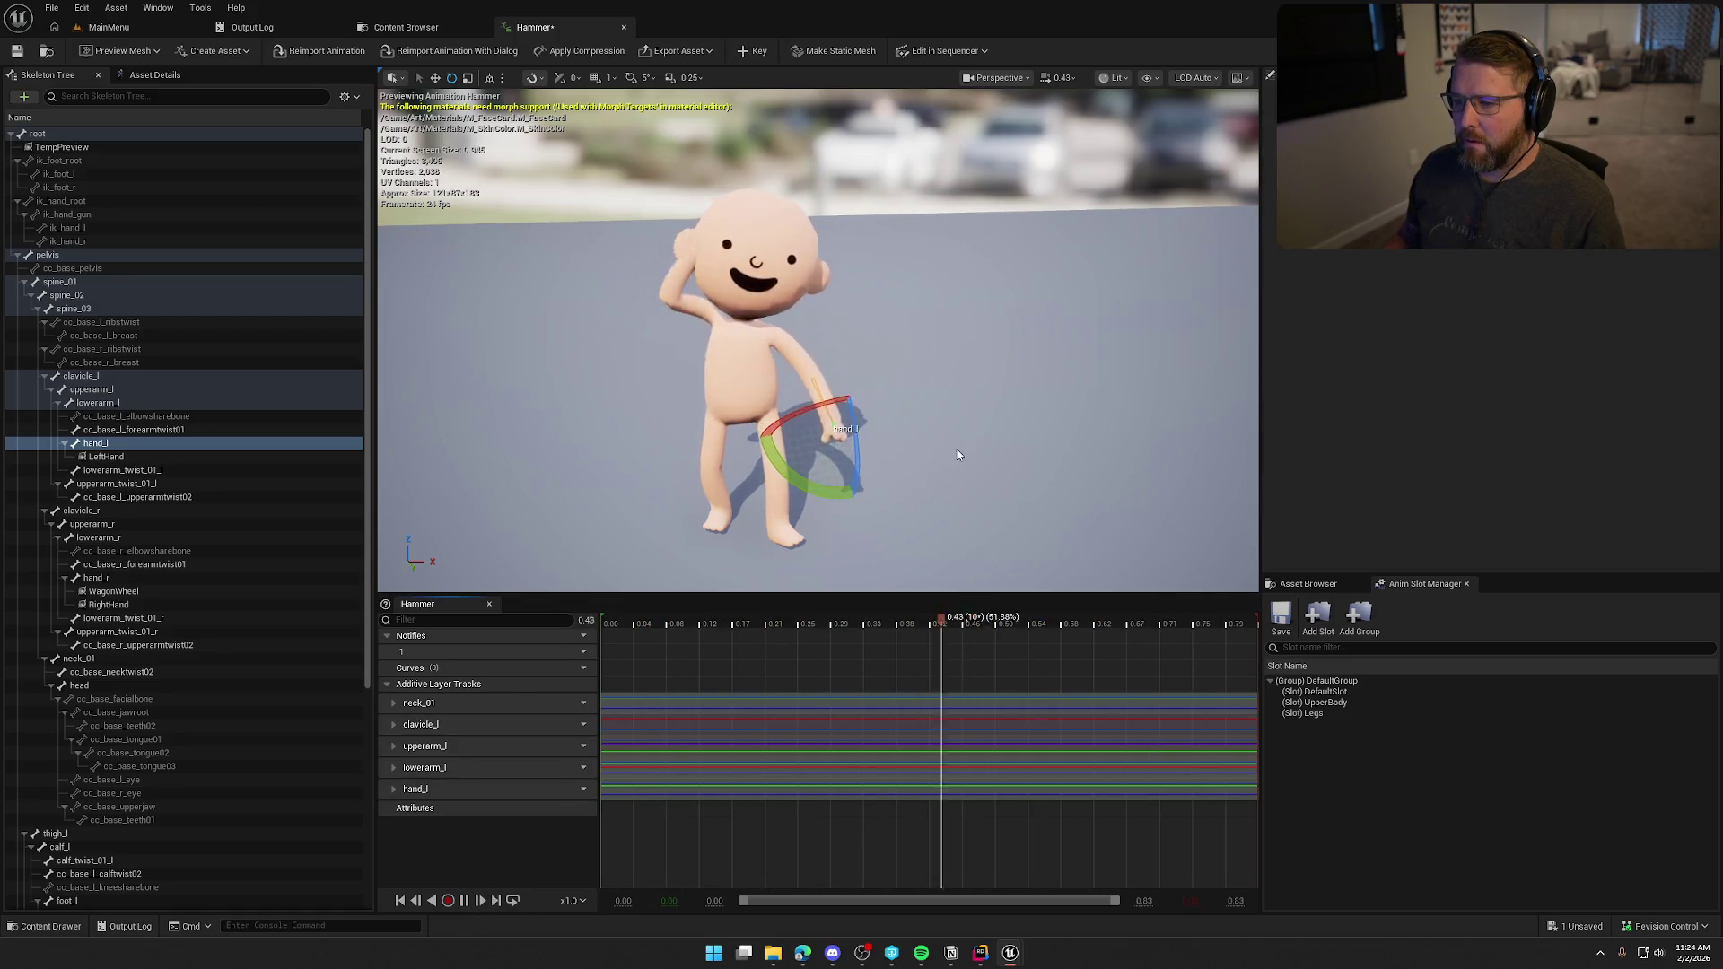
key(space)
mouse_move(993, 385)
mouse_down()
mouse_move(951, 385)
mouse_move(994, 385)
mouse_up()
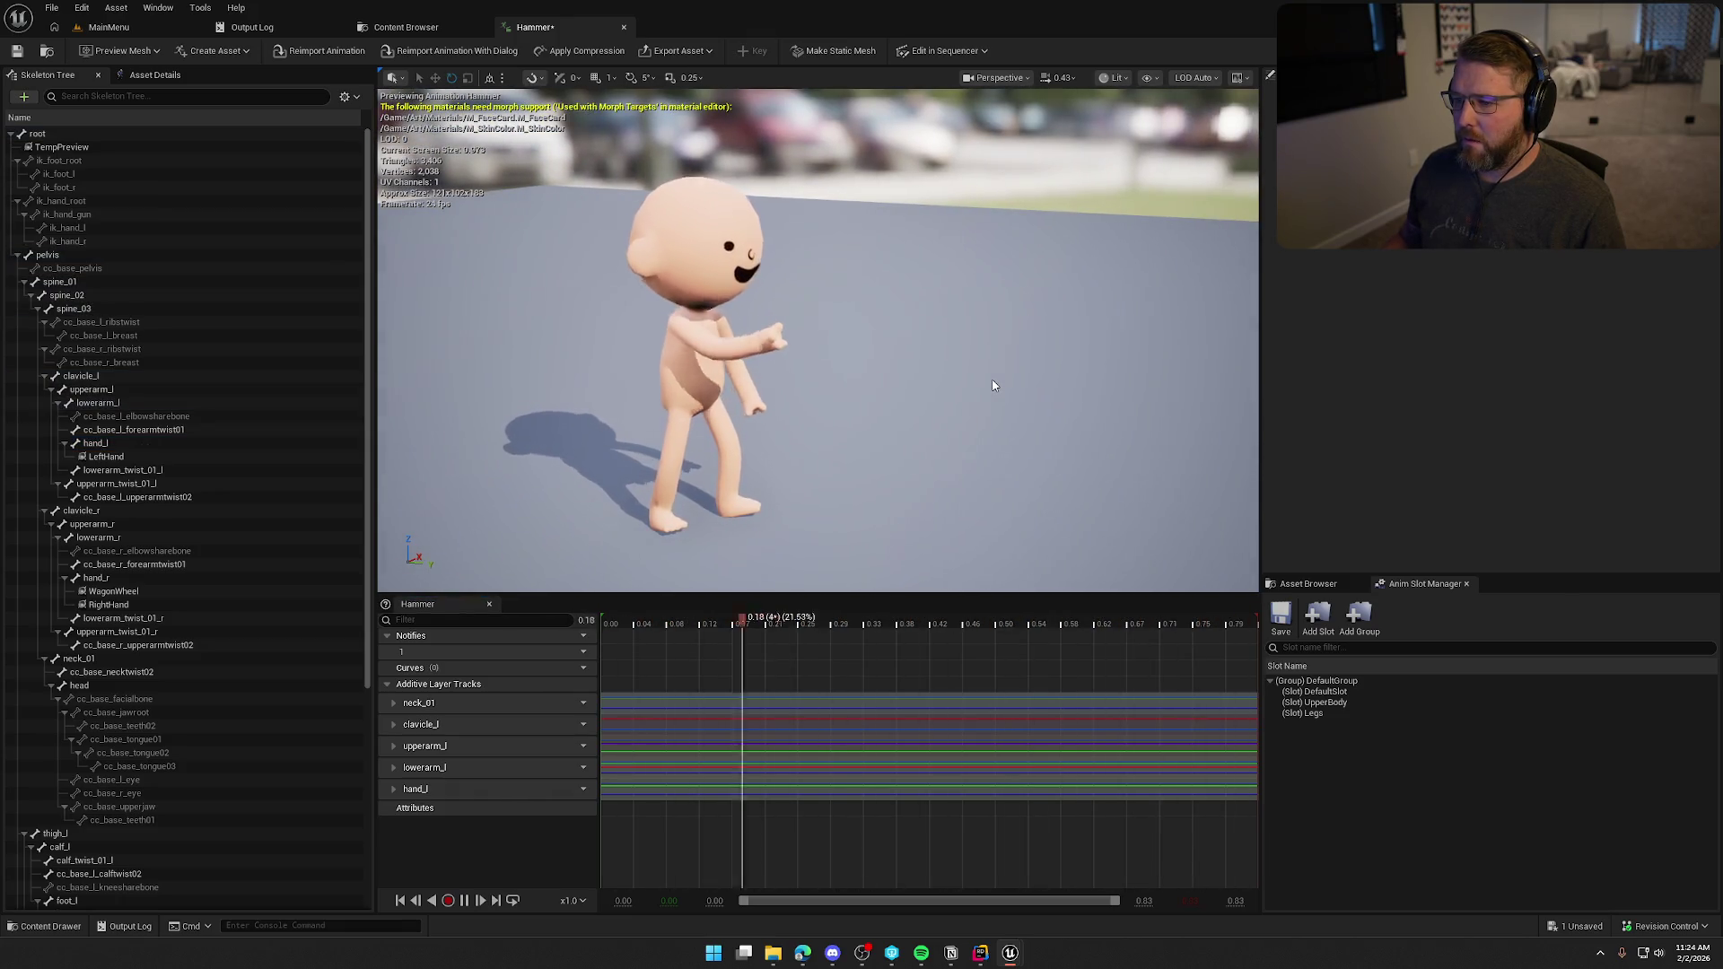
drag(987, 383, 880, 431)
click(475, 902)
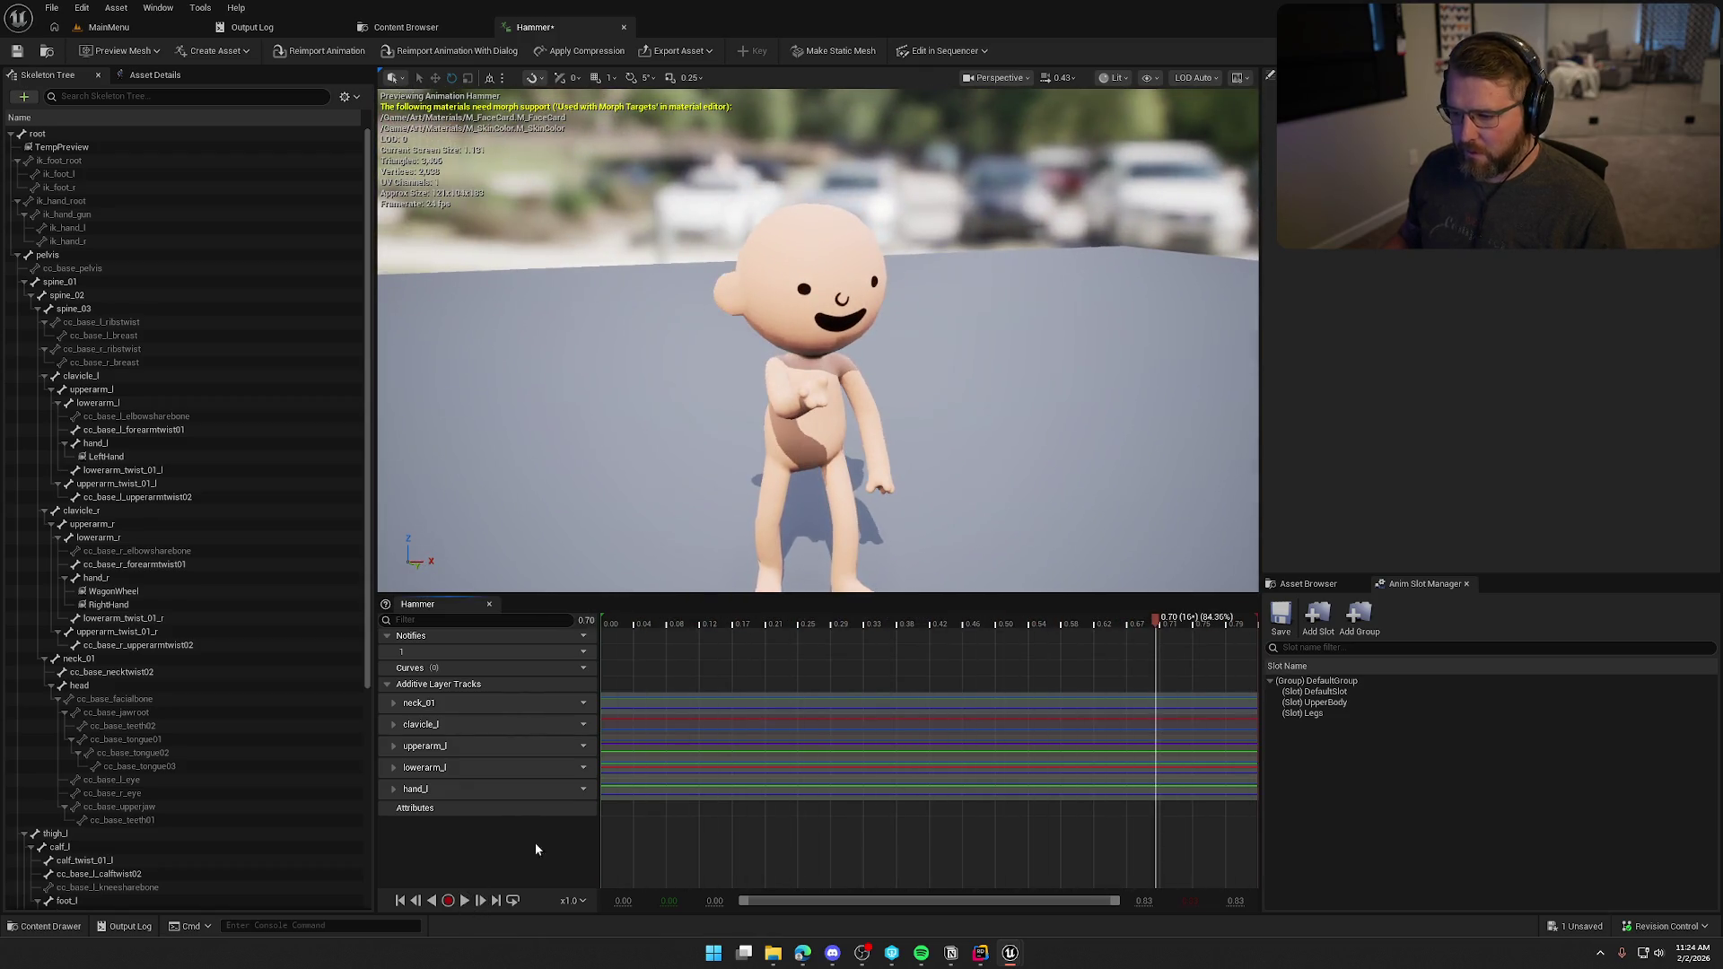
mouse_move(1124, 624)
mouse_down()
mouse_move(853, 624)
mouse_move(1010, 628)
mouse_move(994, 633)
mouse_up()
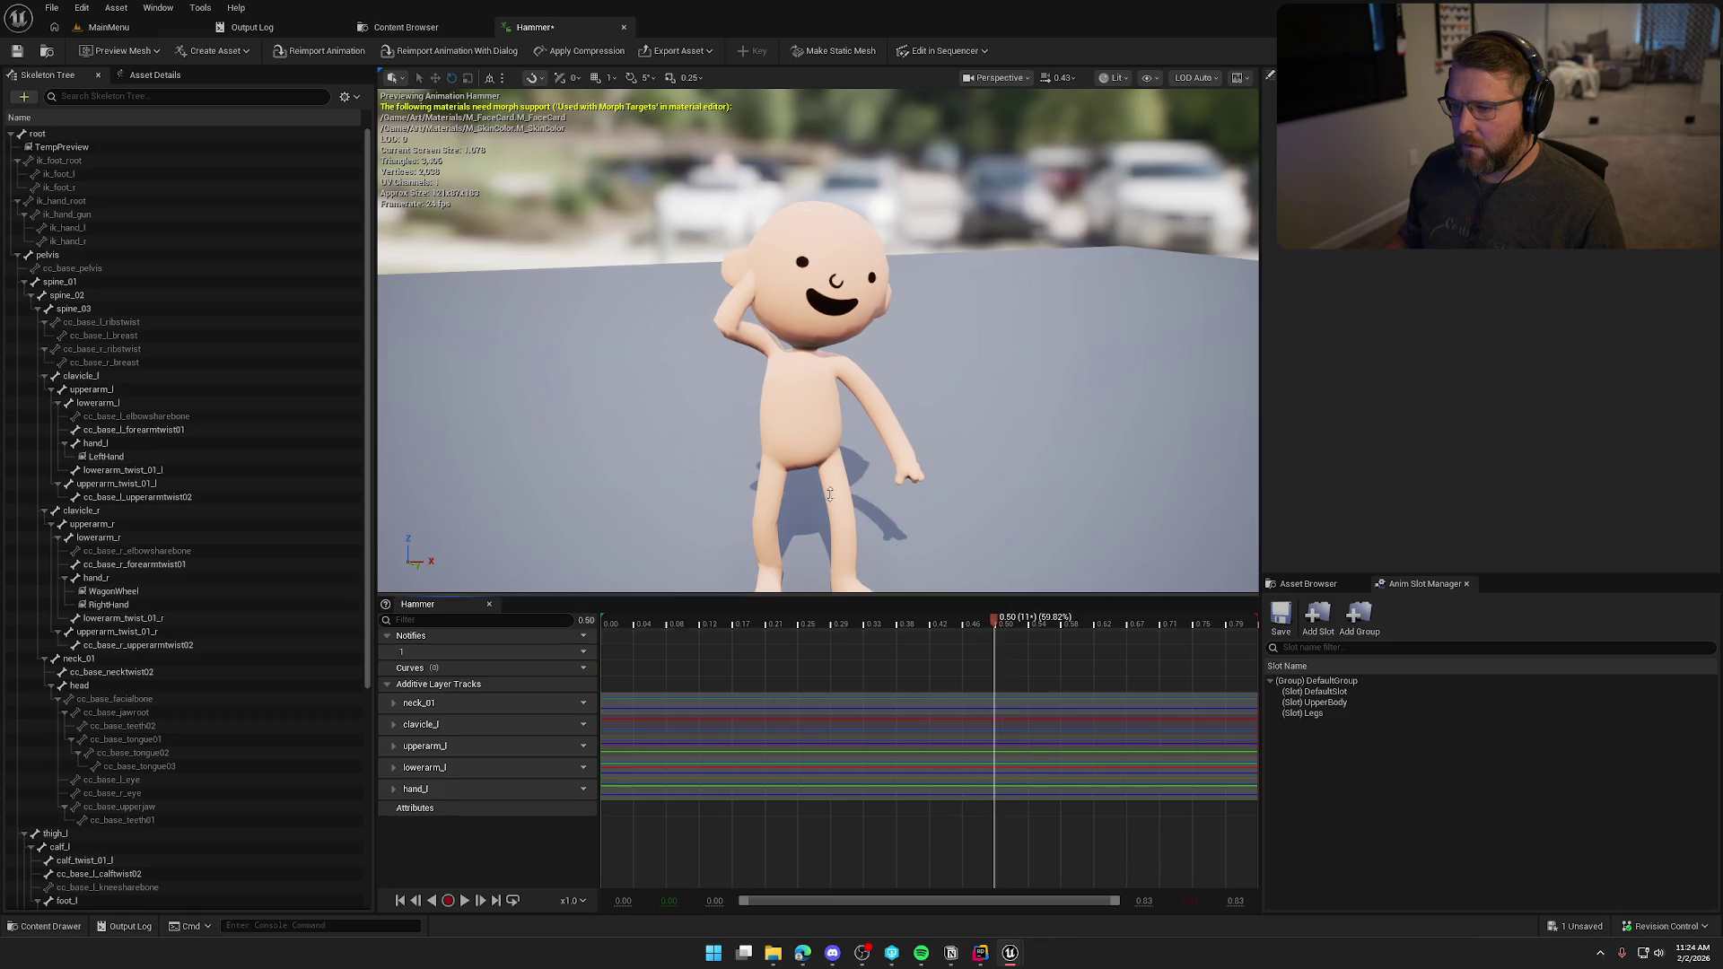
Rotate the right upper arm and forearm upward and key the raised pose.
click(116, 513)
click(124, 526)
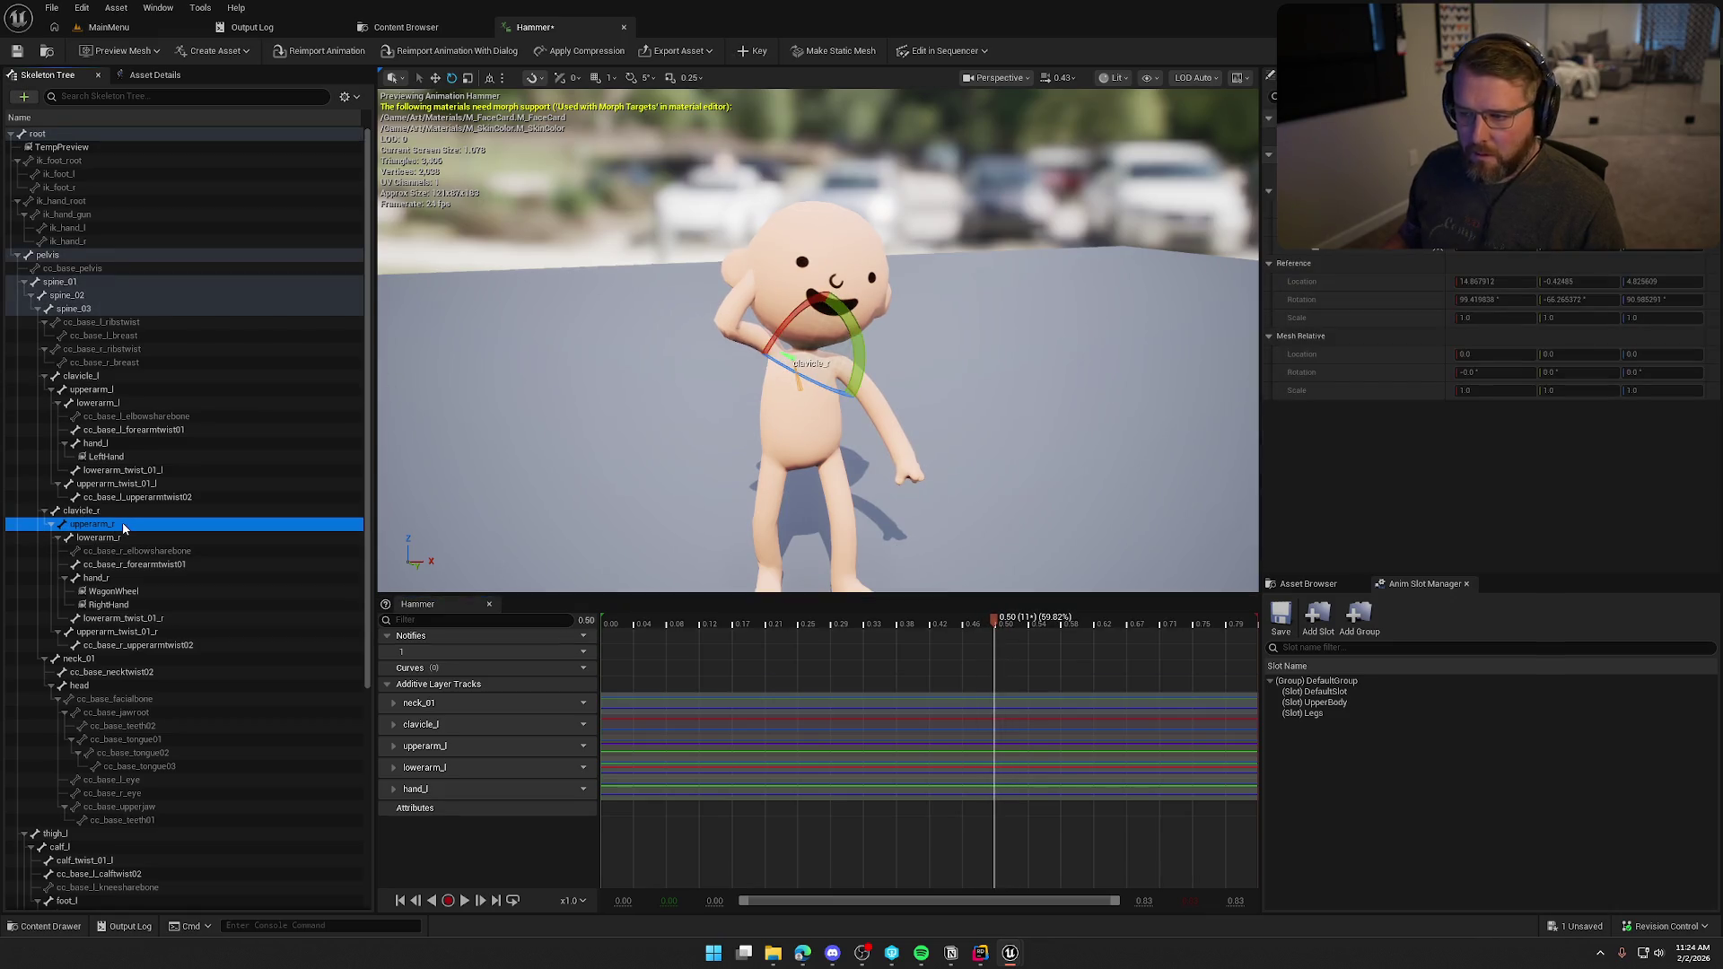
drag(719, 350, 723, 384)
click(99, 538)
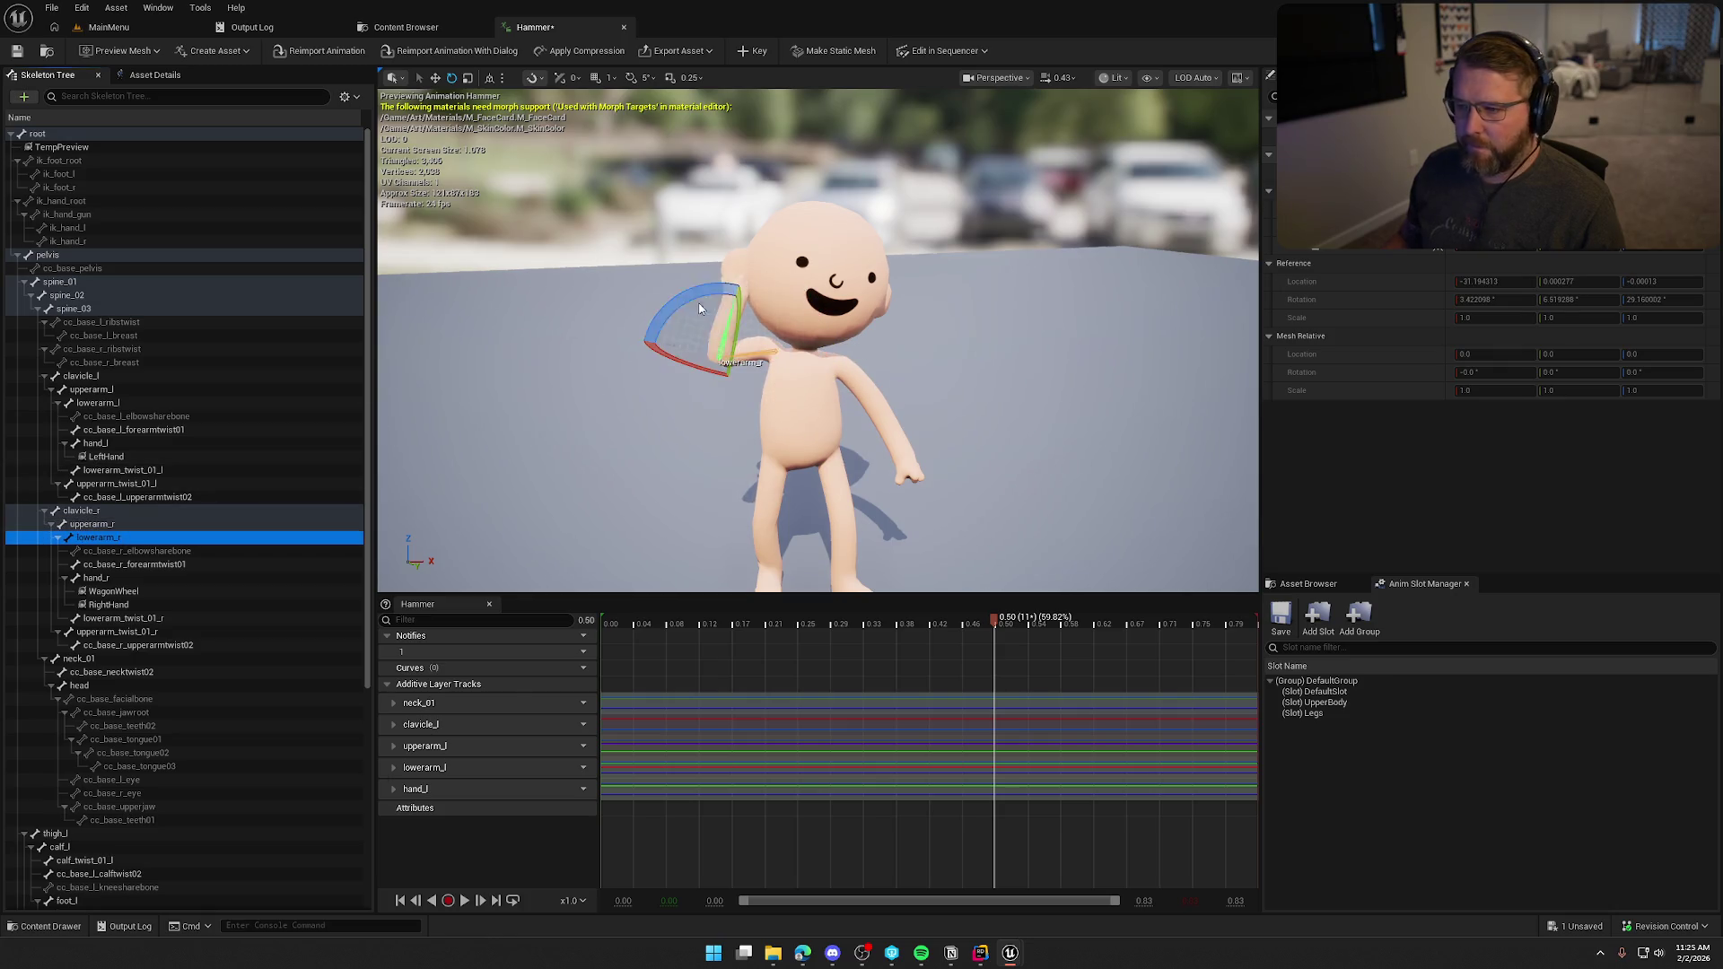
drag(700, 309, 708, 323)
click(753, 50)
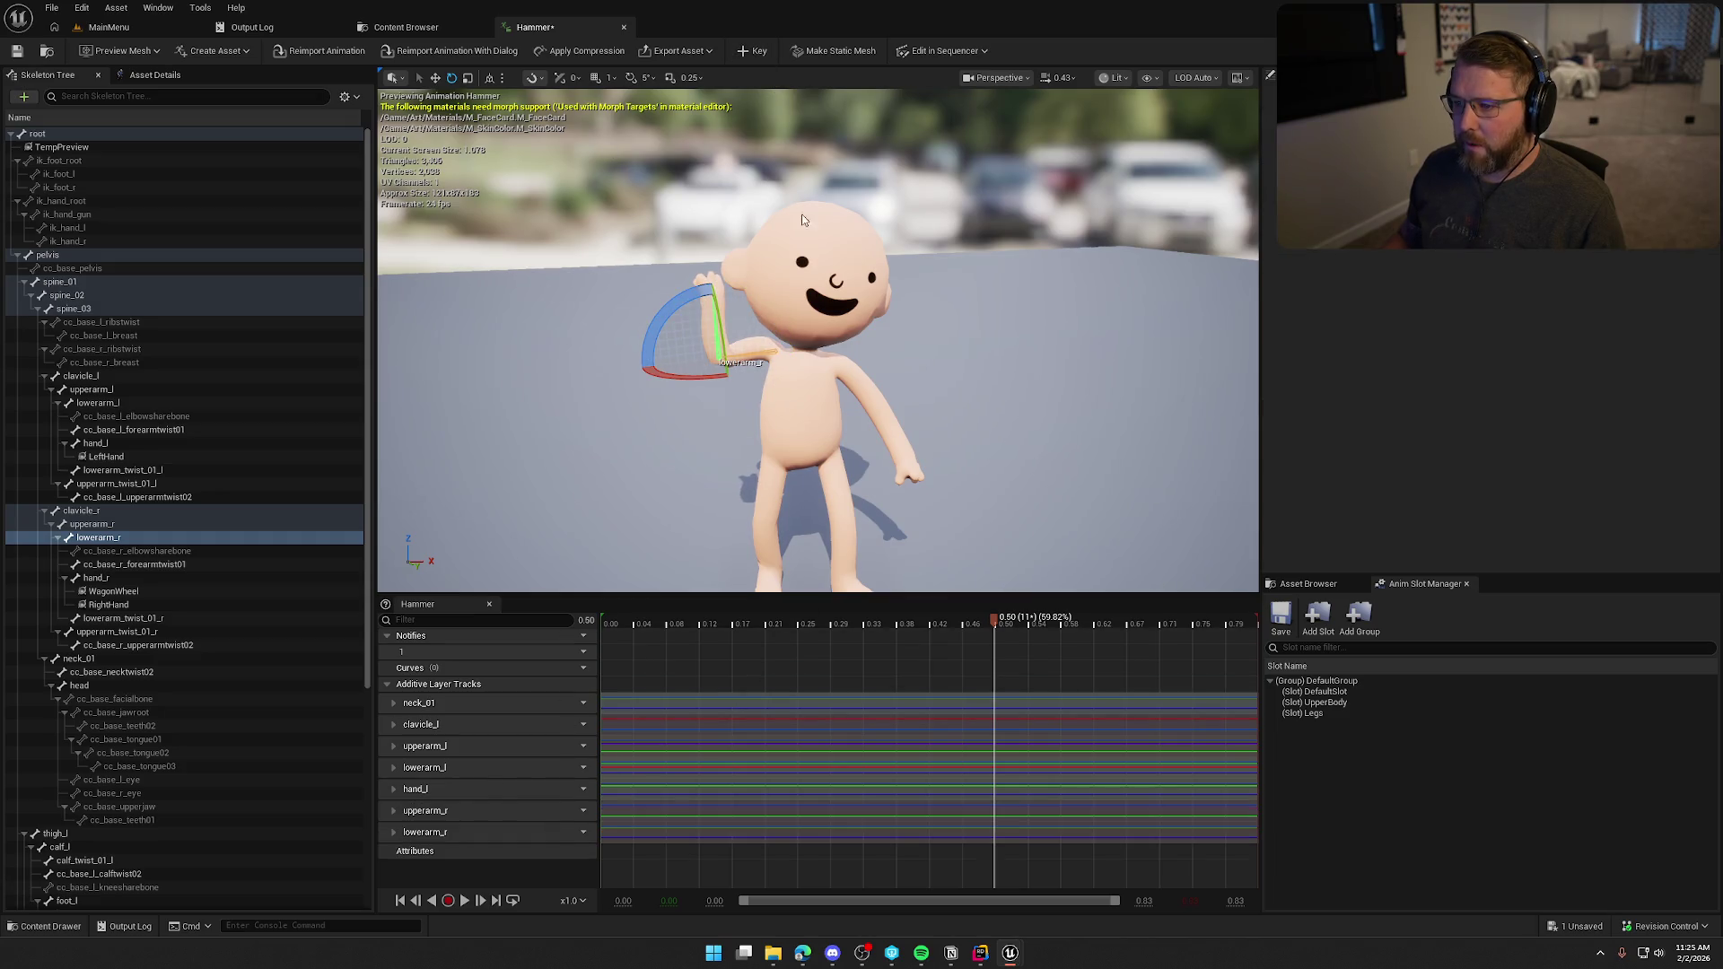
Play the animation to check the pose, stopping at 0.29 seconds.
click(463, 902)
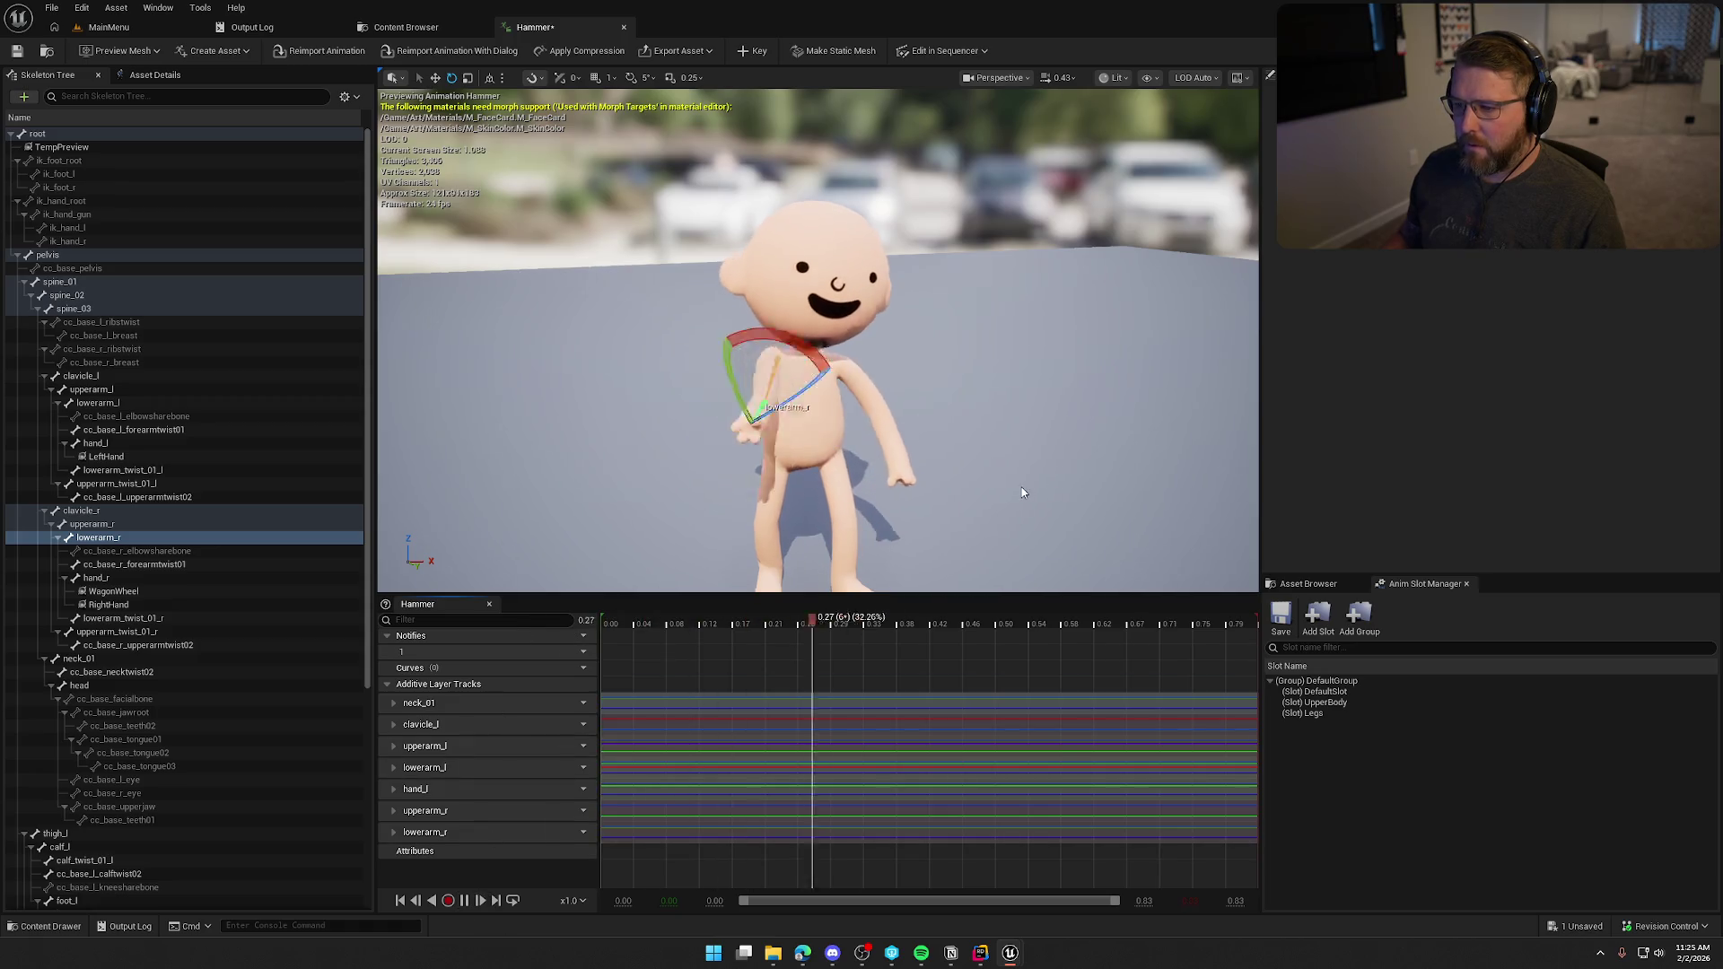
click(1044, 391)
mouse_move(1044, 391)
mouse_down()
mouse_move(1113, 376)
mouse_move(1031, 418)
mouse_up()
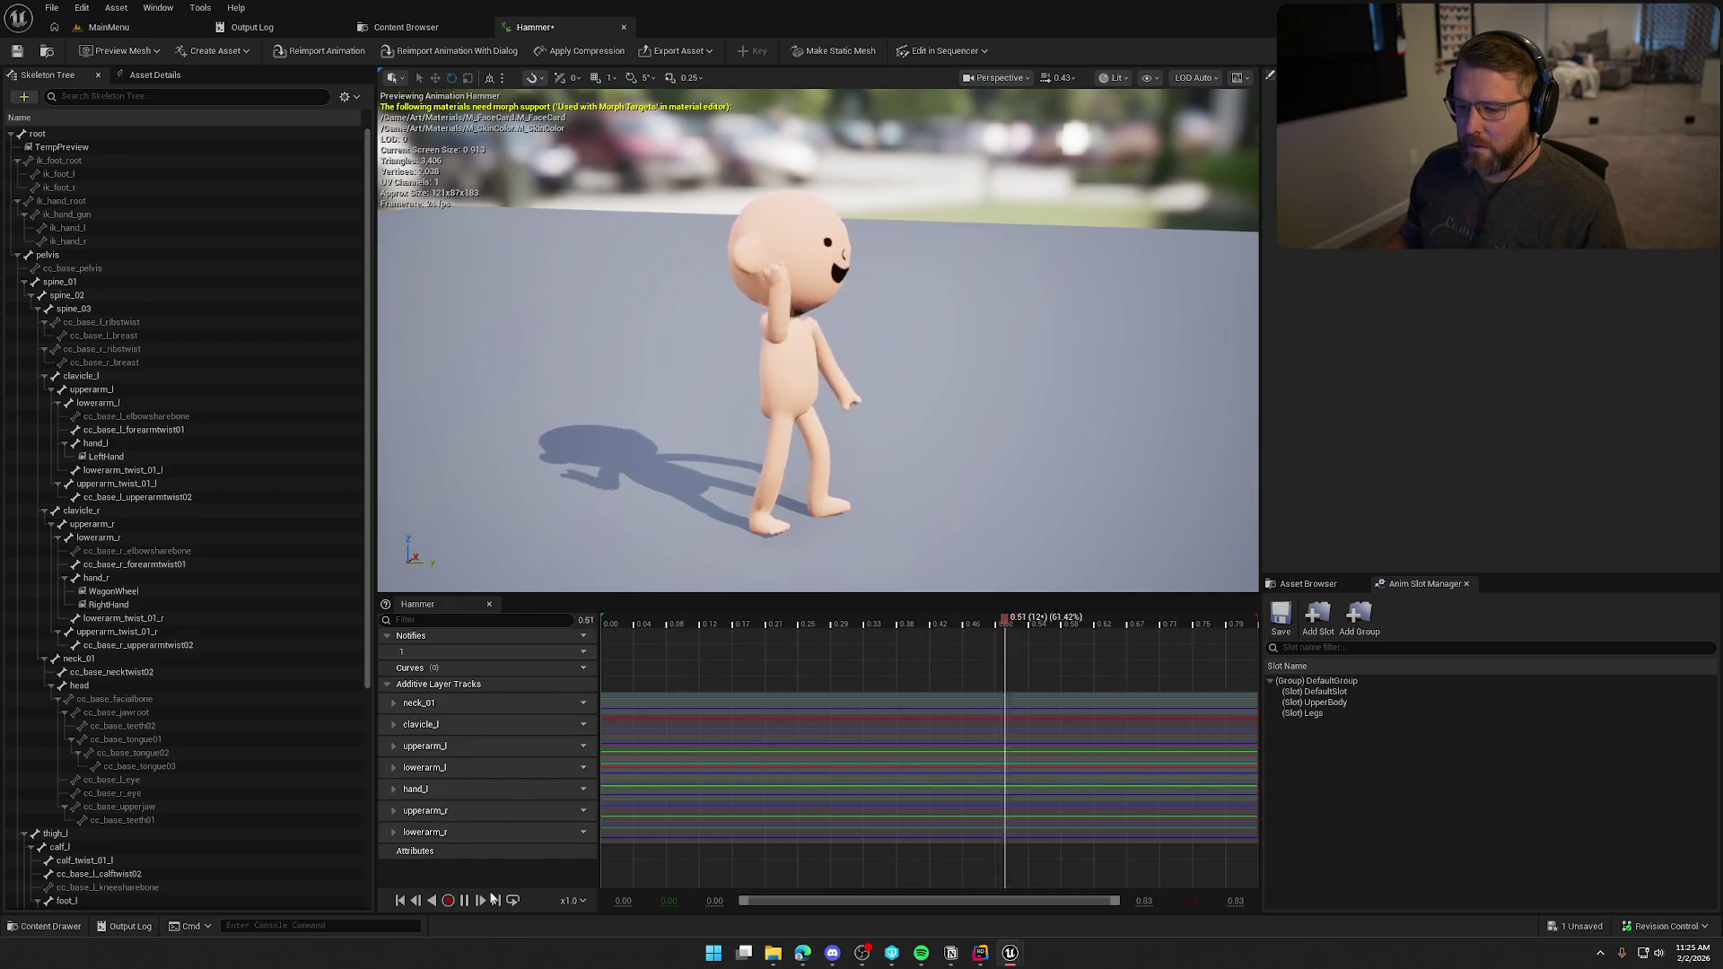
click(829, 616)
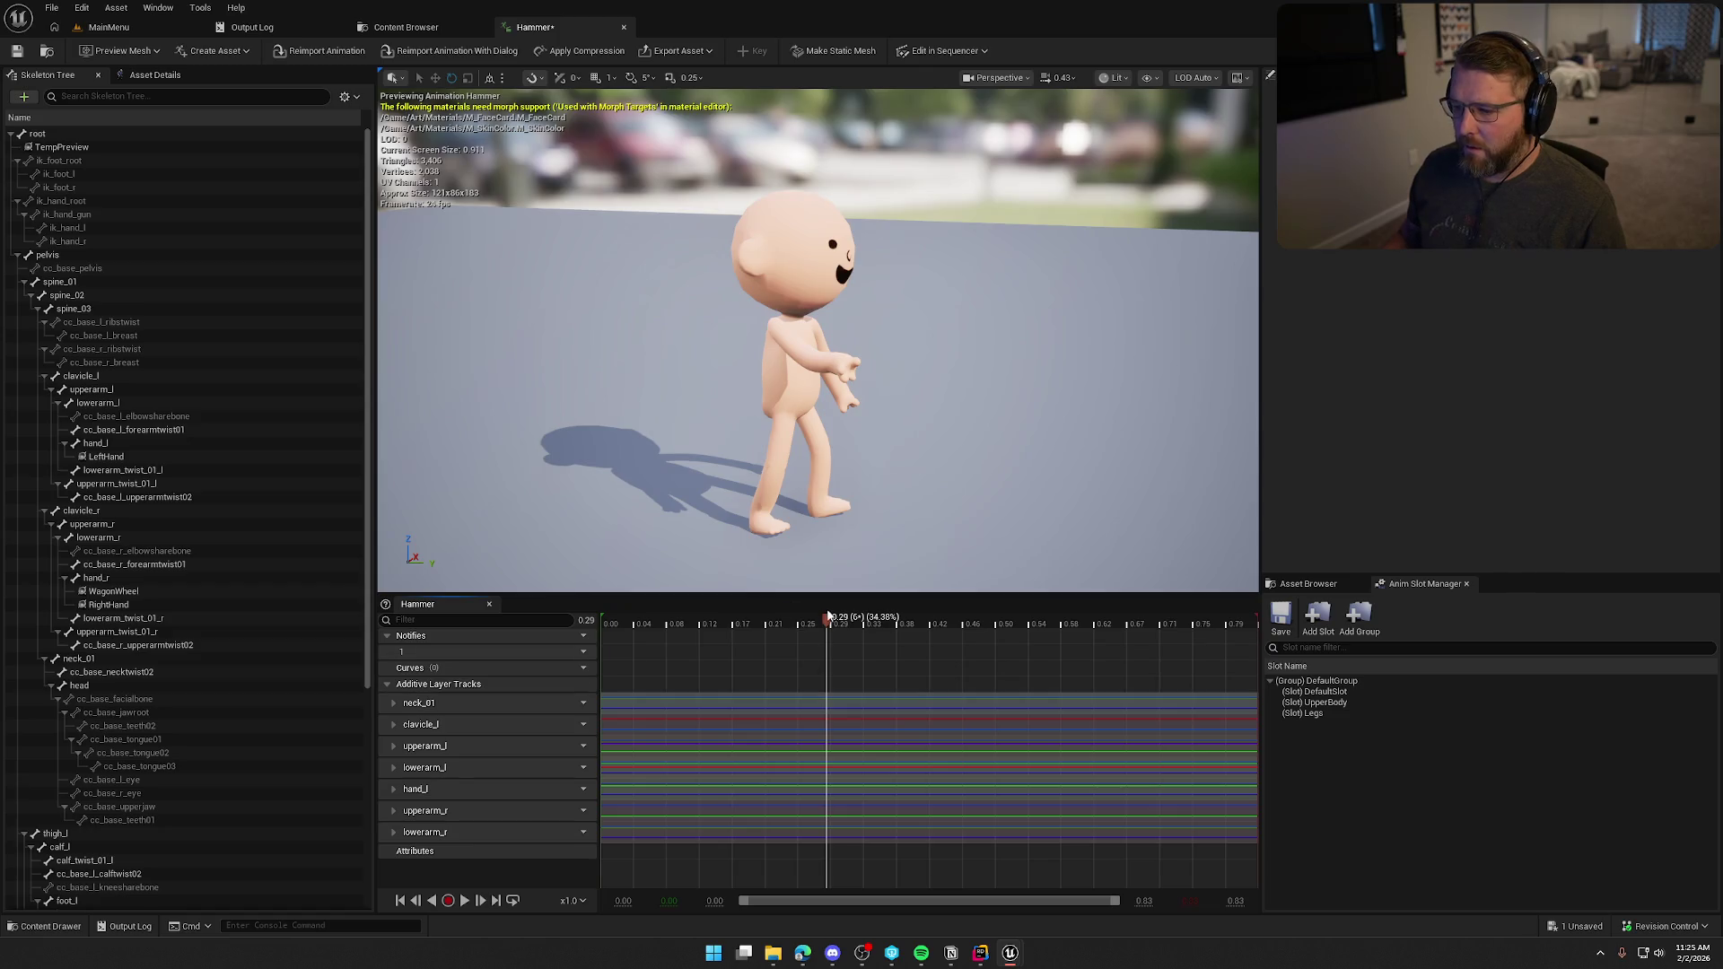
Attach SM_Hammer as a preview asset on the RightHand socket.
click(134, 607)
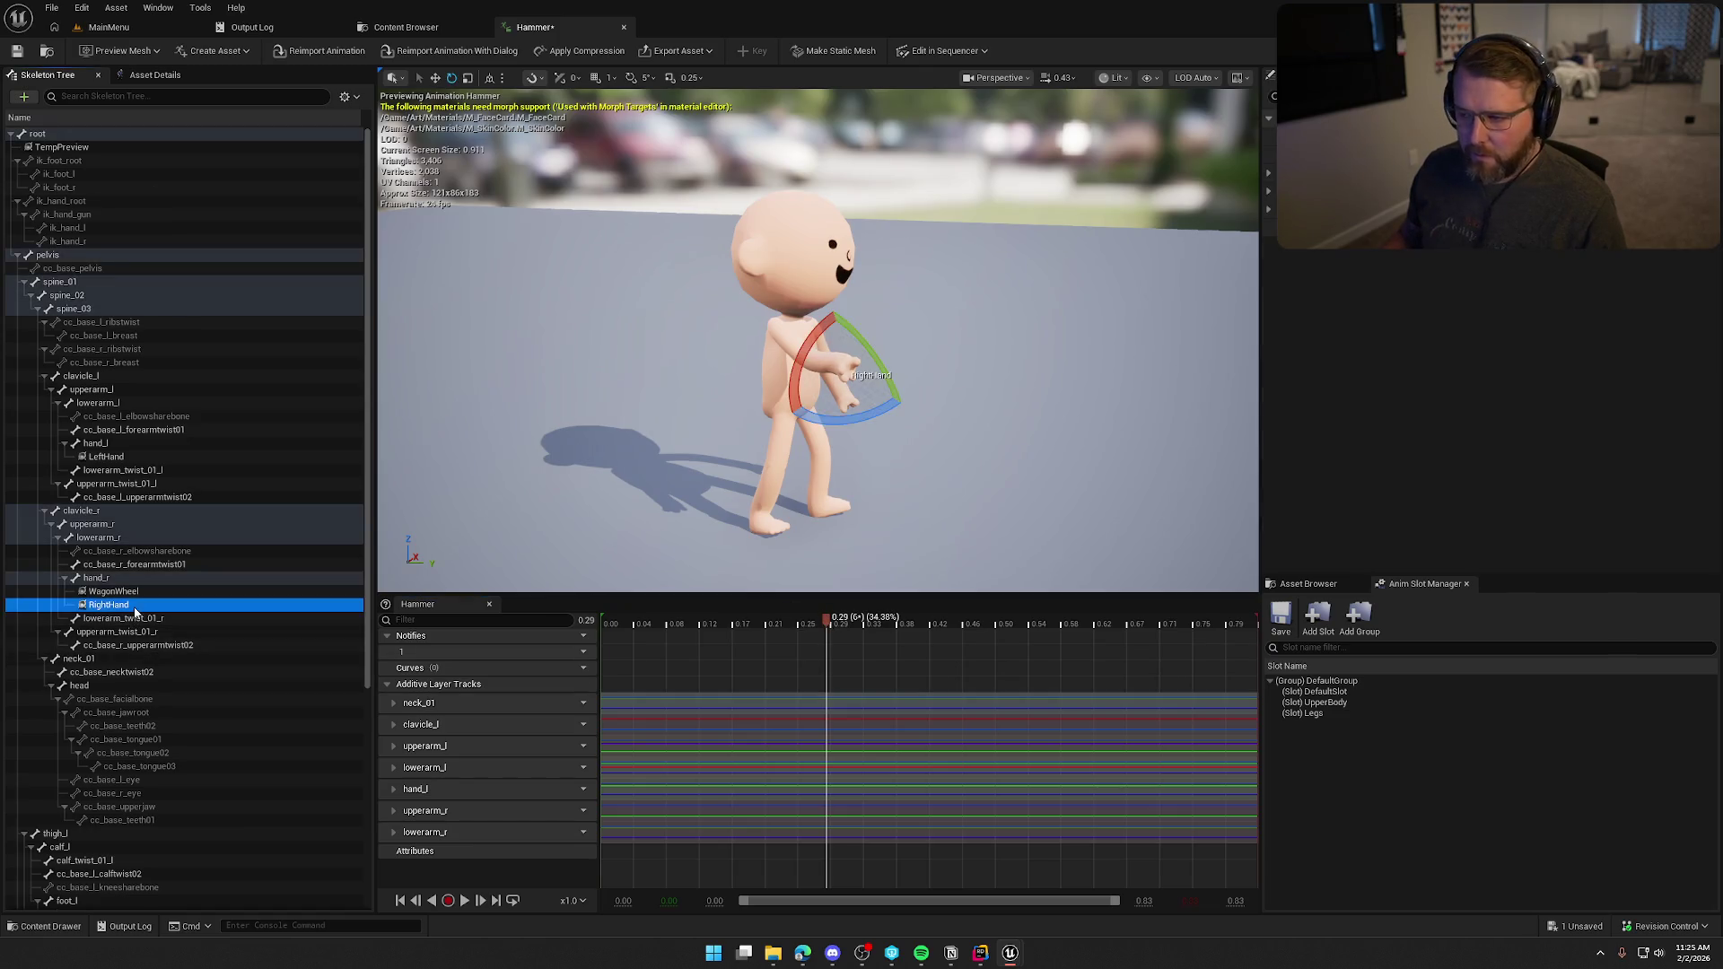
right_click(134, 609)
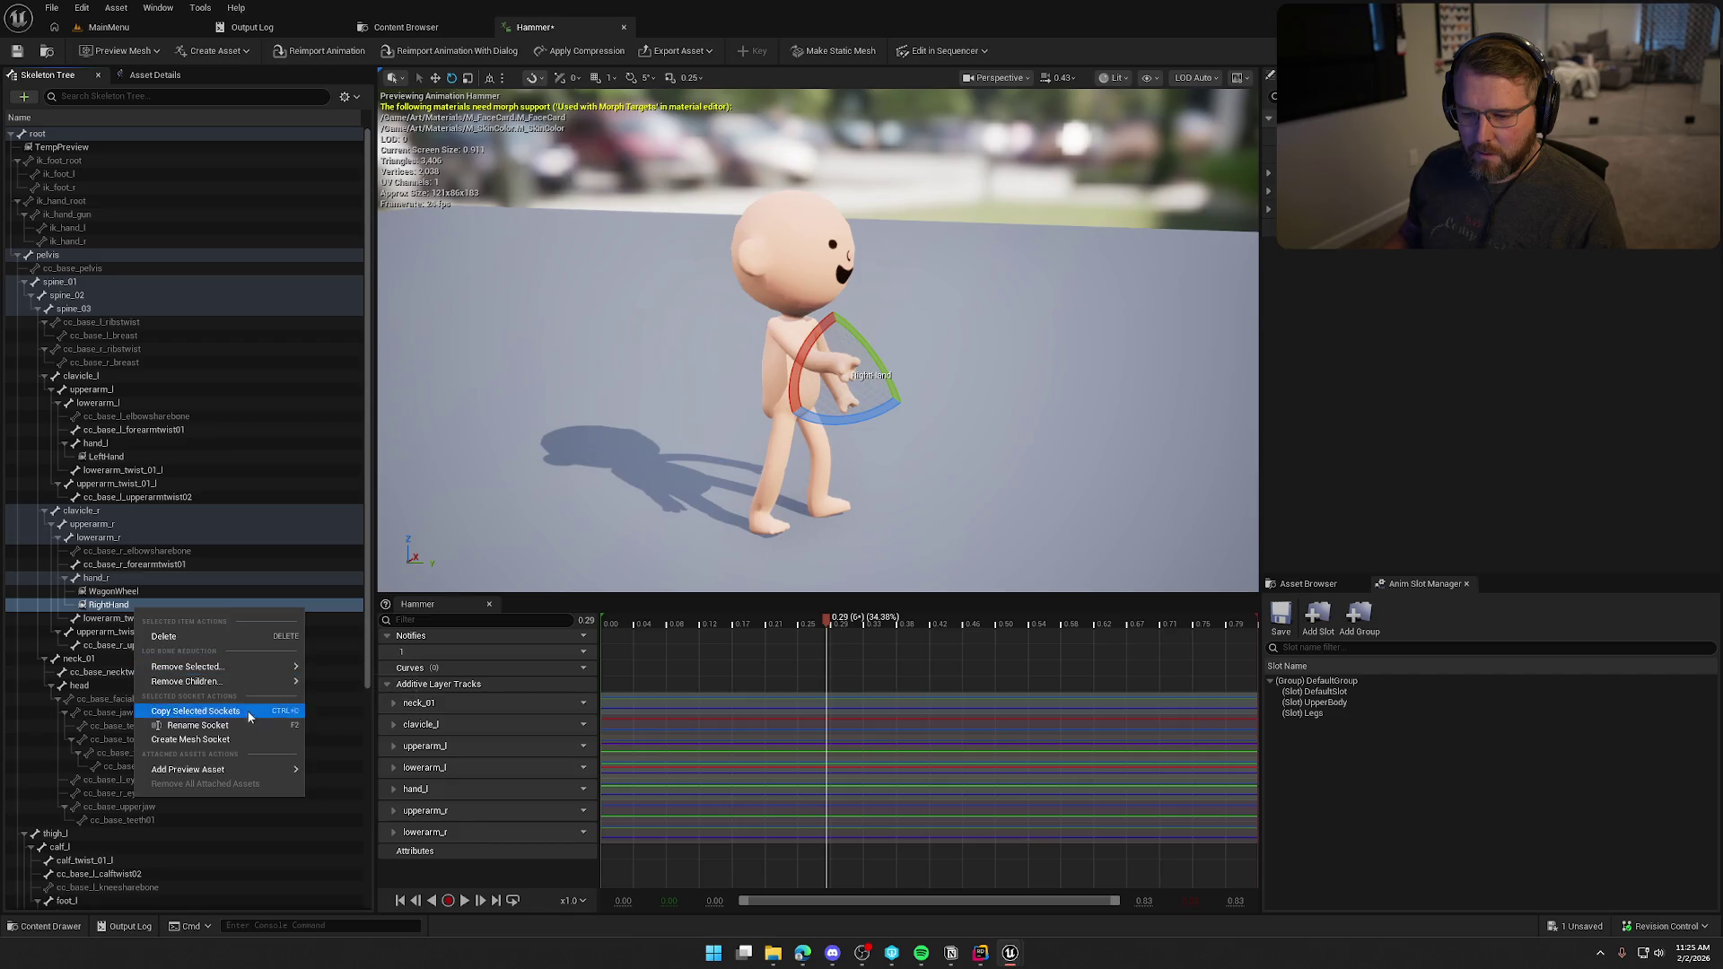
mouse_move(256, 770)
text(hammer)
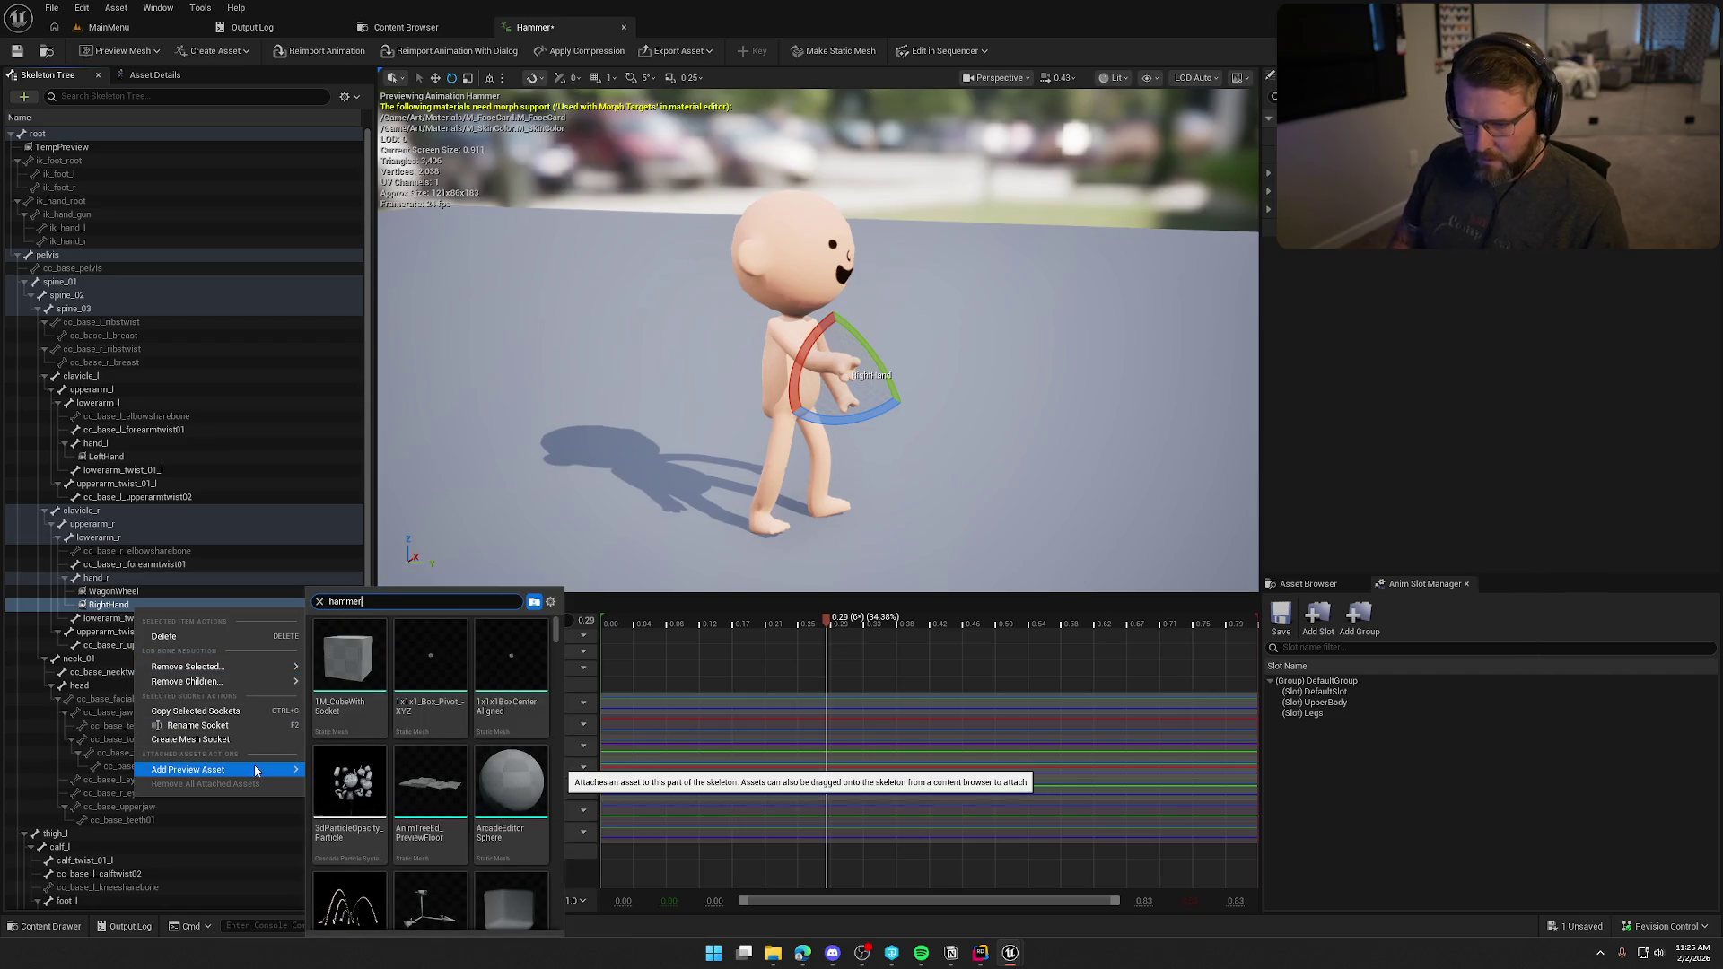
click(350, 673)
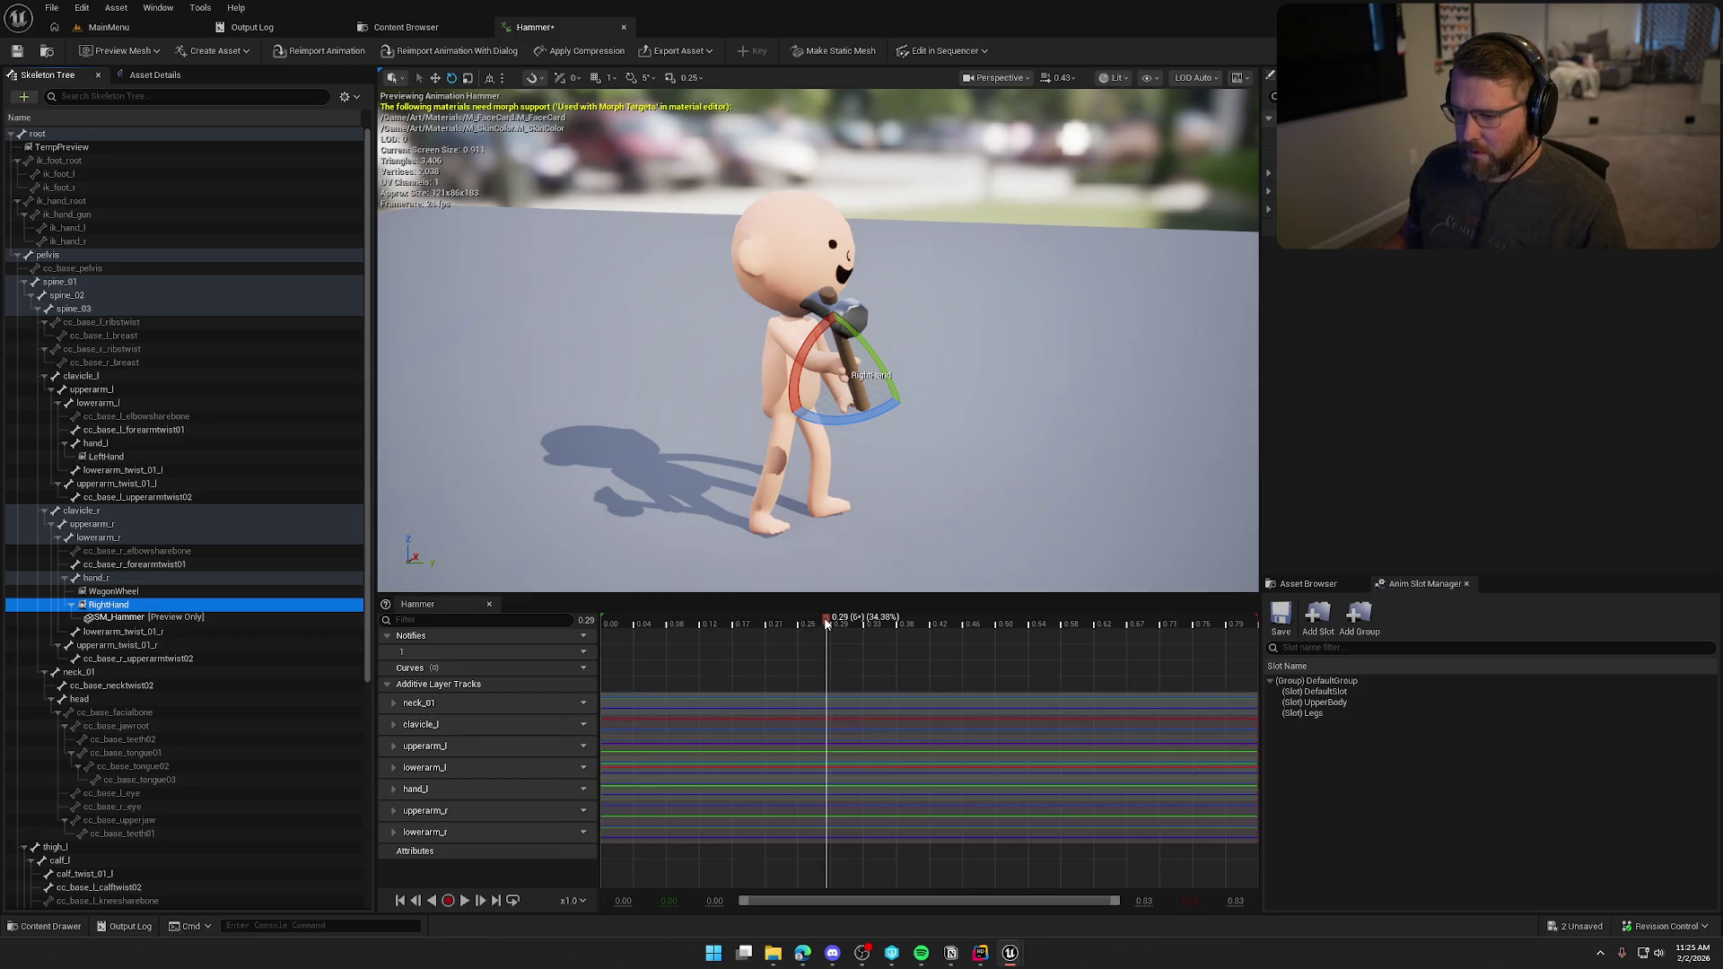
Rotate hand_r so the hammer is gripped and key the pose.
mouse_move(826, 623)
mouse_down()
mouse_move(598, 622)
mouse_move(1247, 654)
mouse_move(512, 666)
mouse_up()
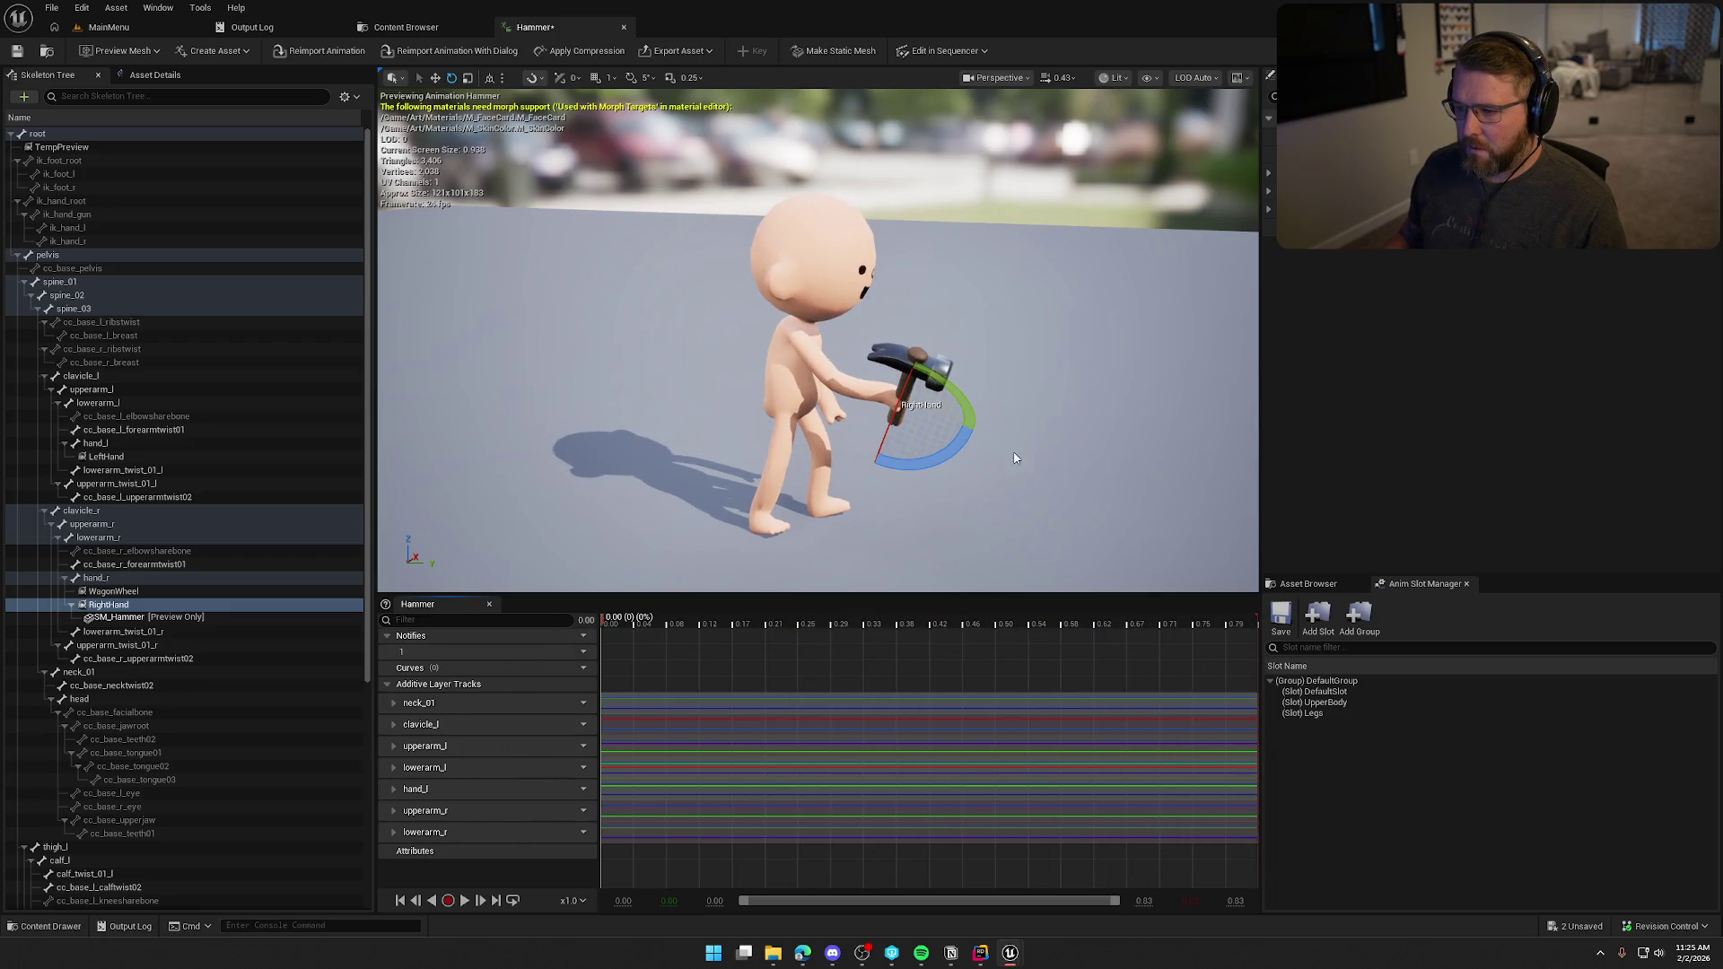
drag(1014, 459, 1010, 421)
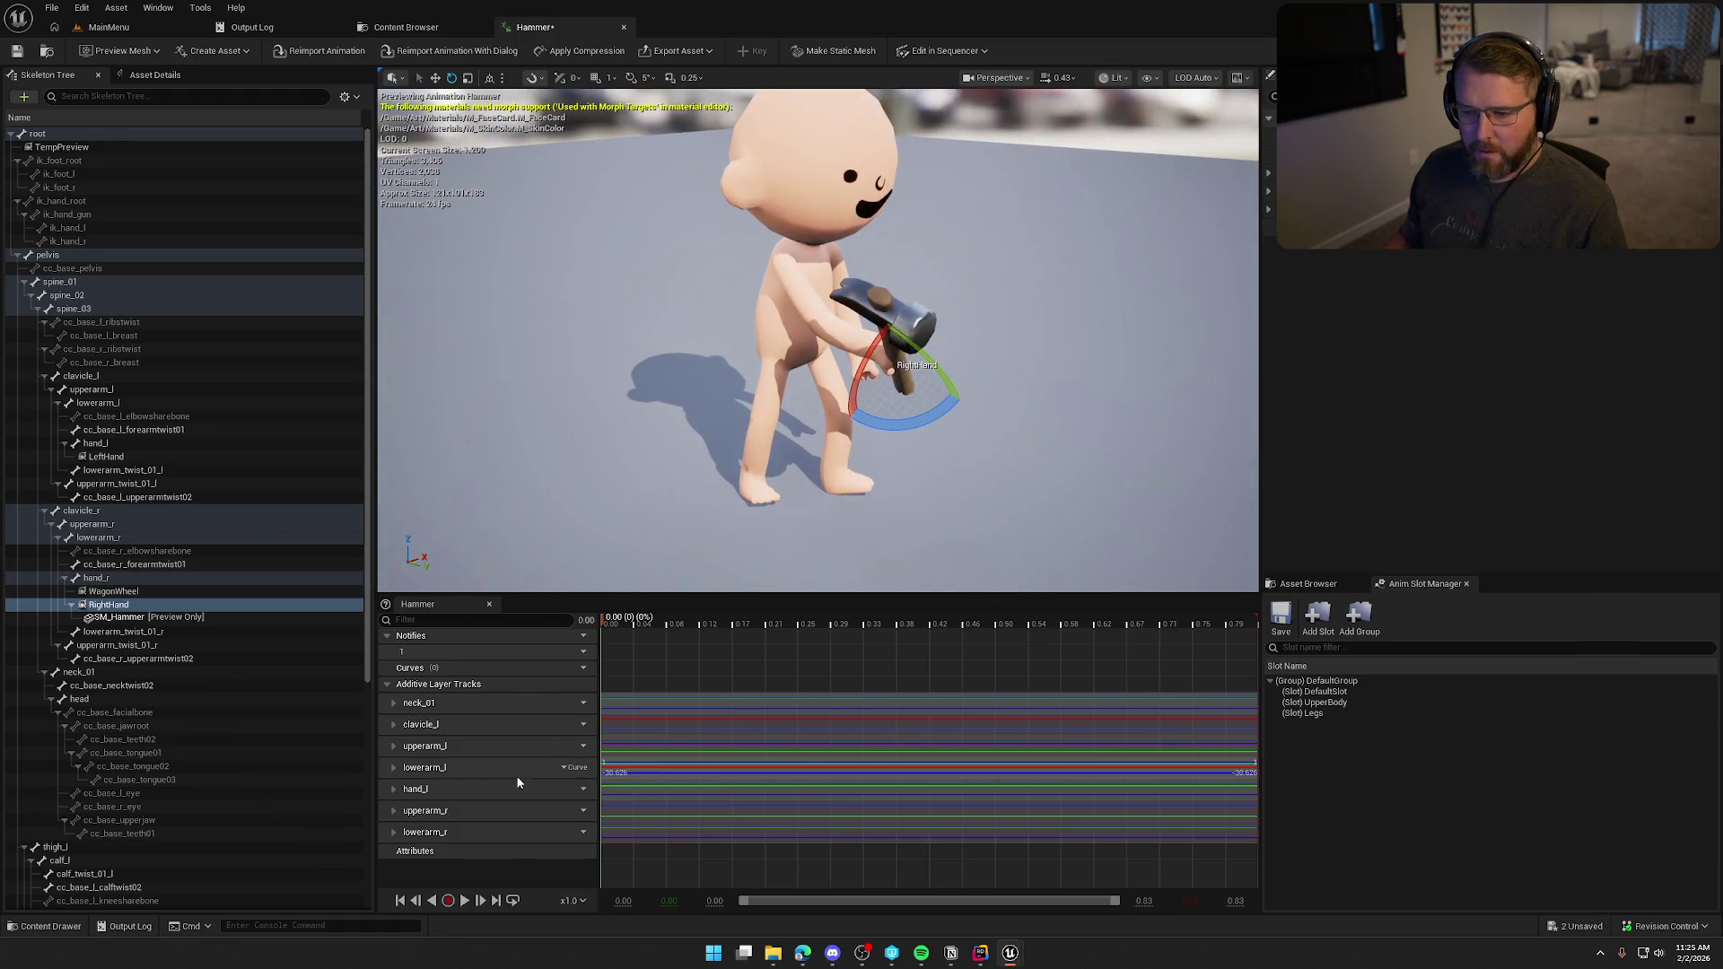
click(148, 578)
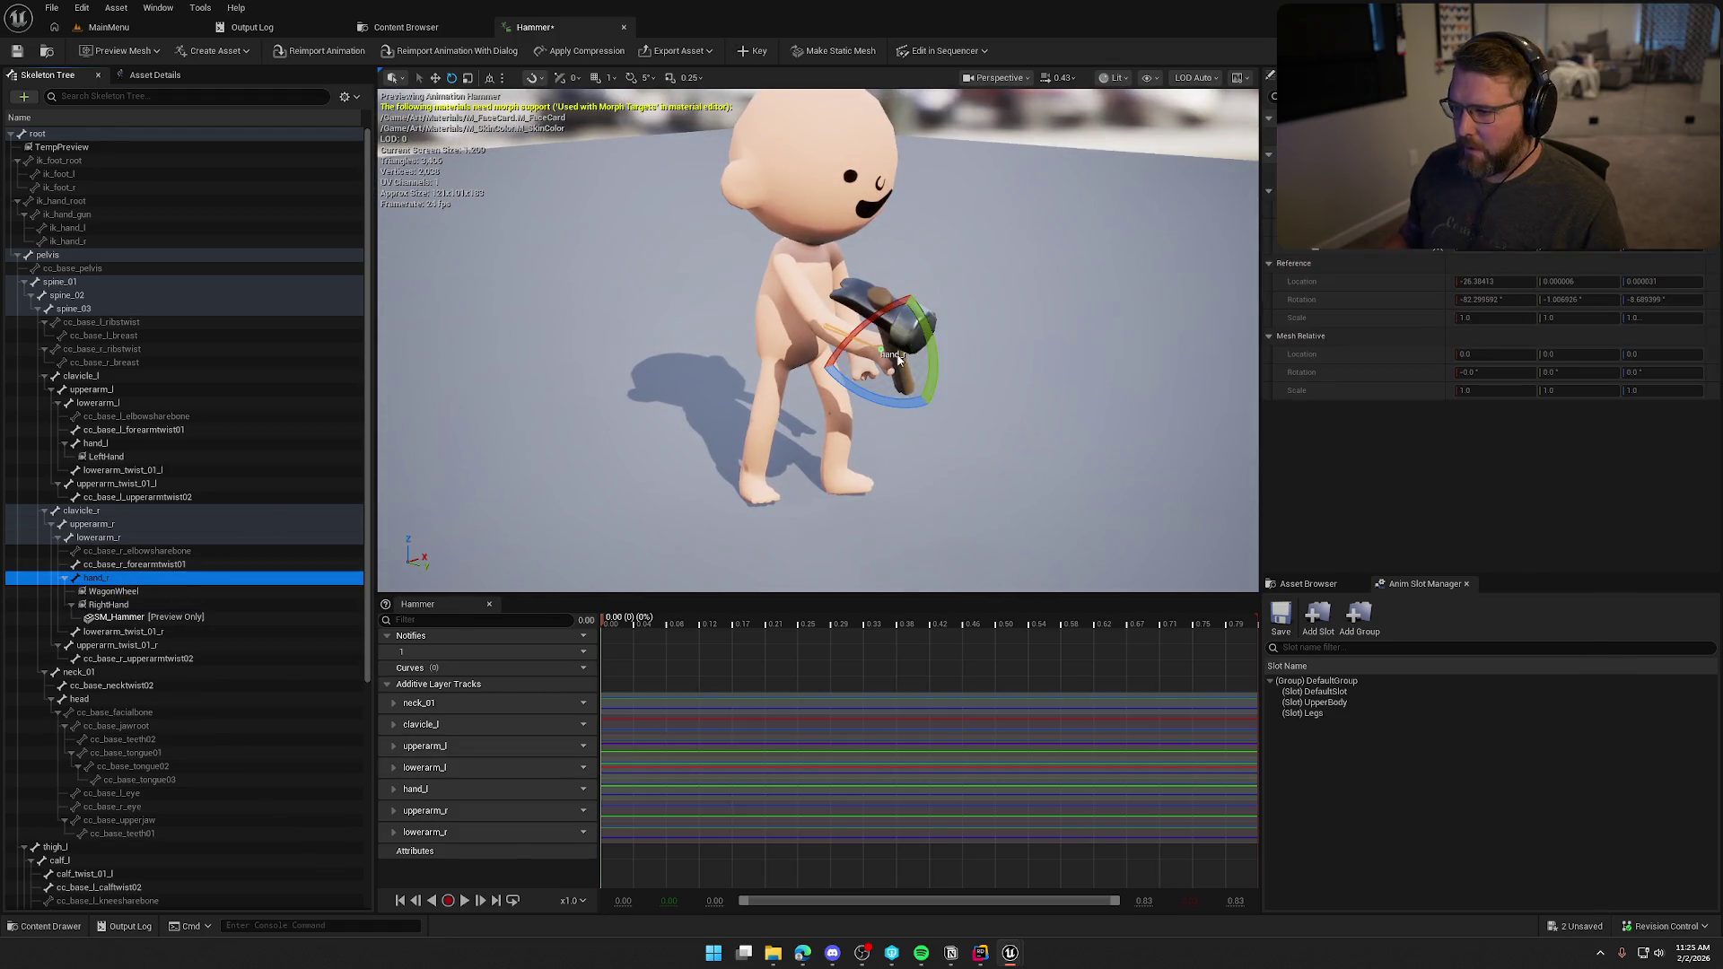
drag(877, 316, 928, 297)
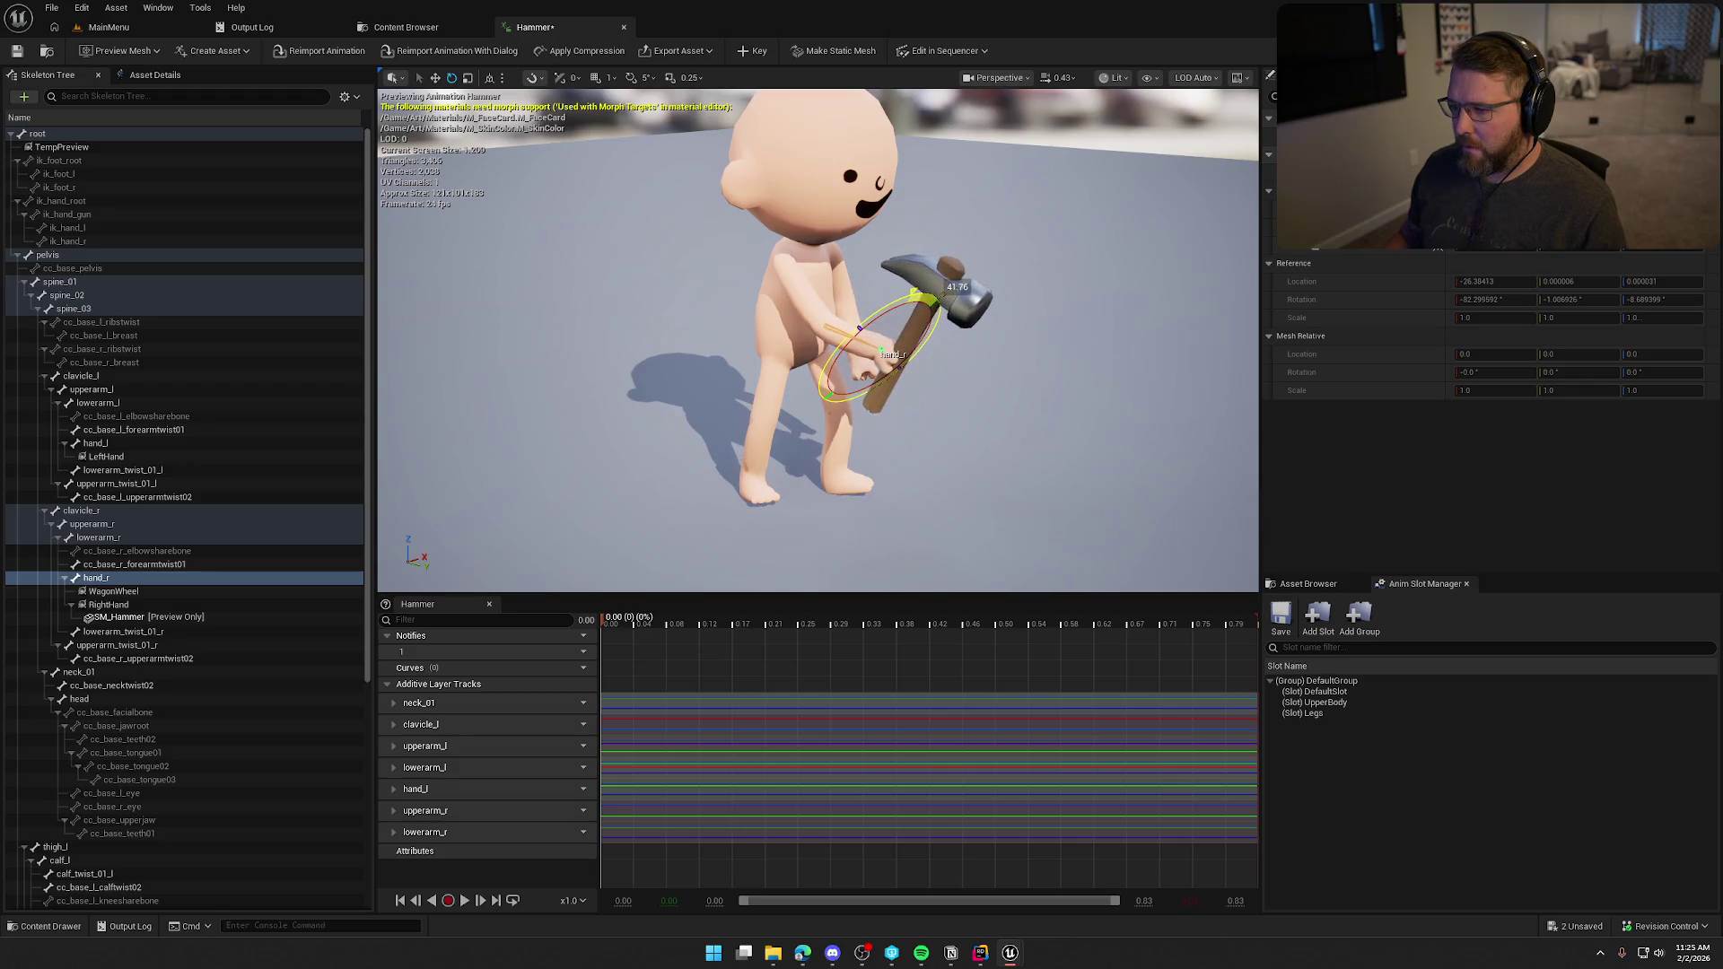
mouse_move(1062, 450)
mouse_down()
mouse_move(820, 419)
mouse_move(817, 395)
mouse_up()
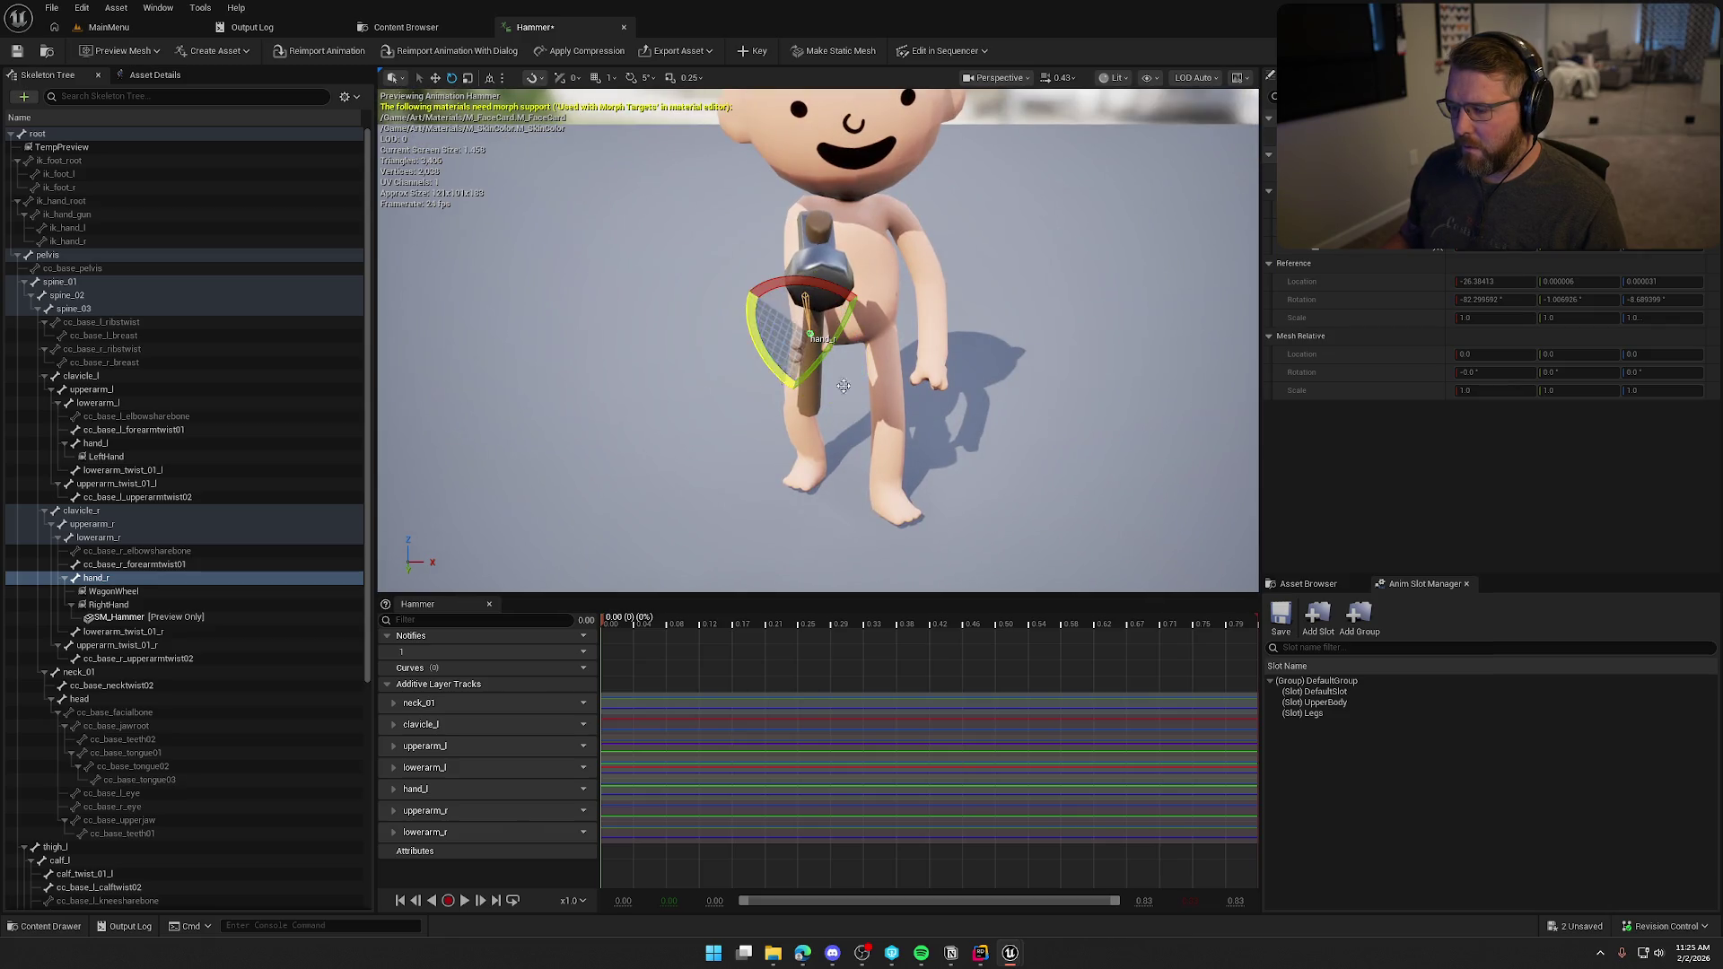
click(737, 52)
Save the Hammer animation asset and return to it in the Content Browser.
mouse_move(1071, 261)
mouse_down()
mouse_move(1049, 309)
mouse_move(1071, 261)
mouse_up()
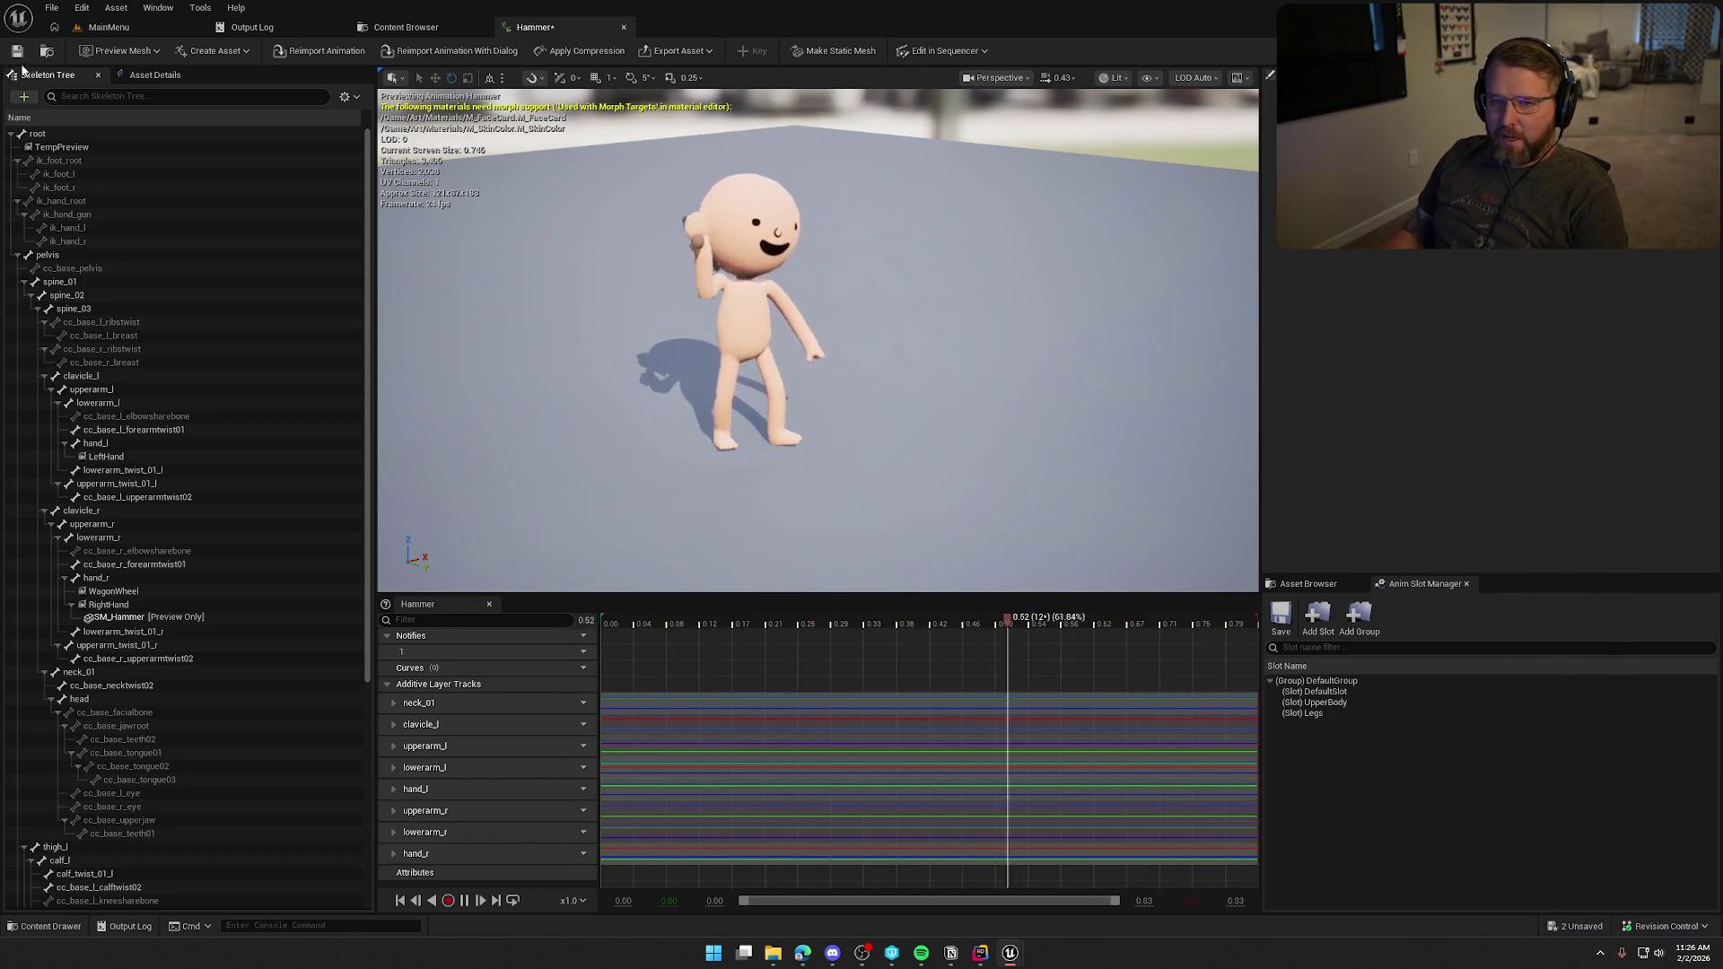
key(ctrl+s)
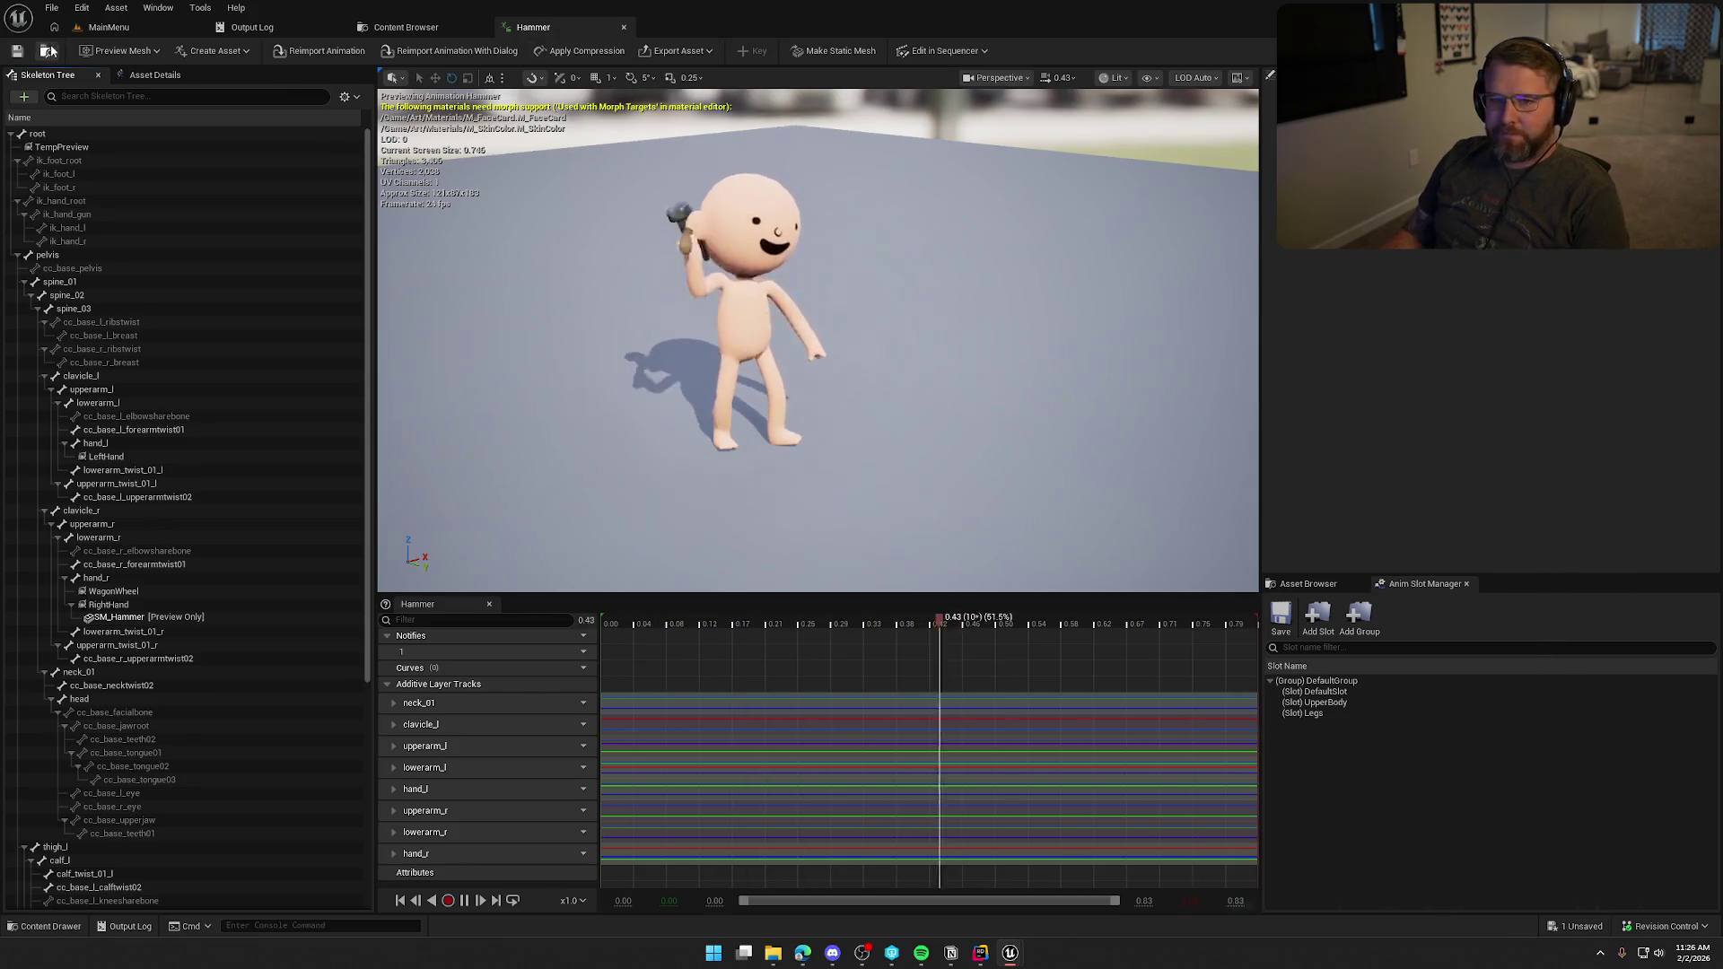
click(406, 27)
Close the Hammer editor, create a new animation from the Hammer asset, check out assets, and view the output log.
click(564, 27)
right_click(1257, 126)
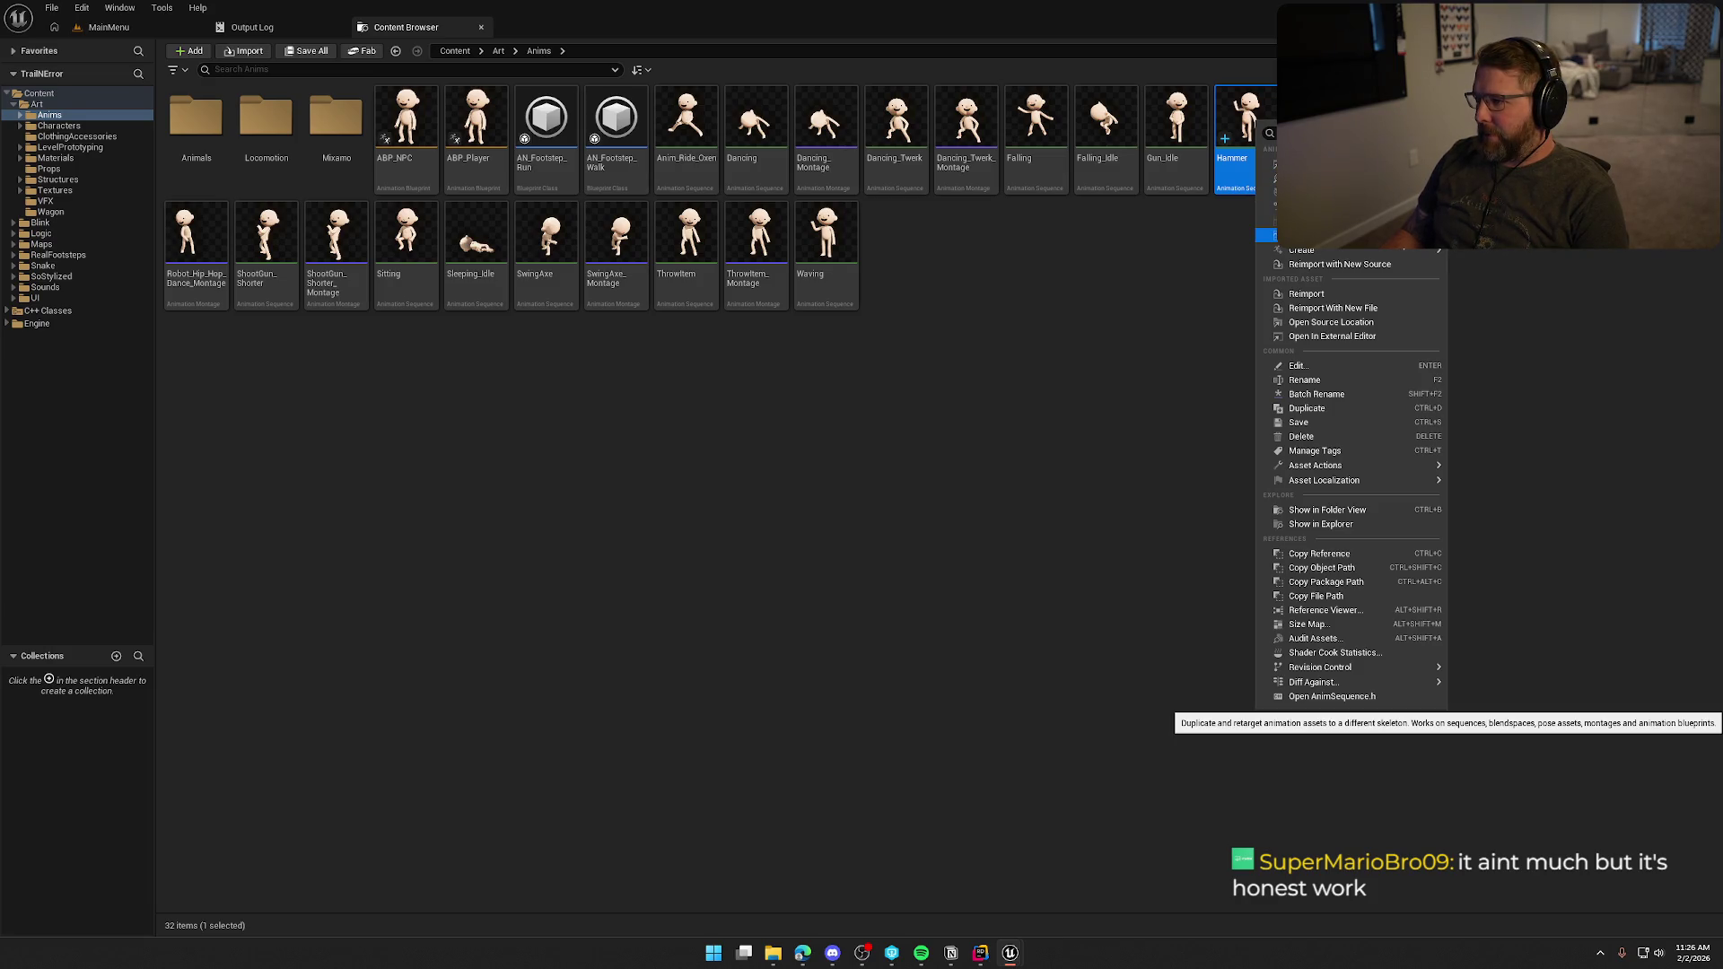
mouse_move(1346, 251)
click(1516, 276)
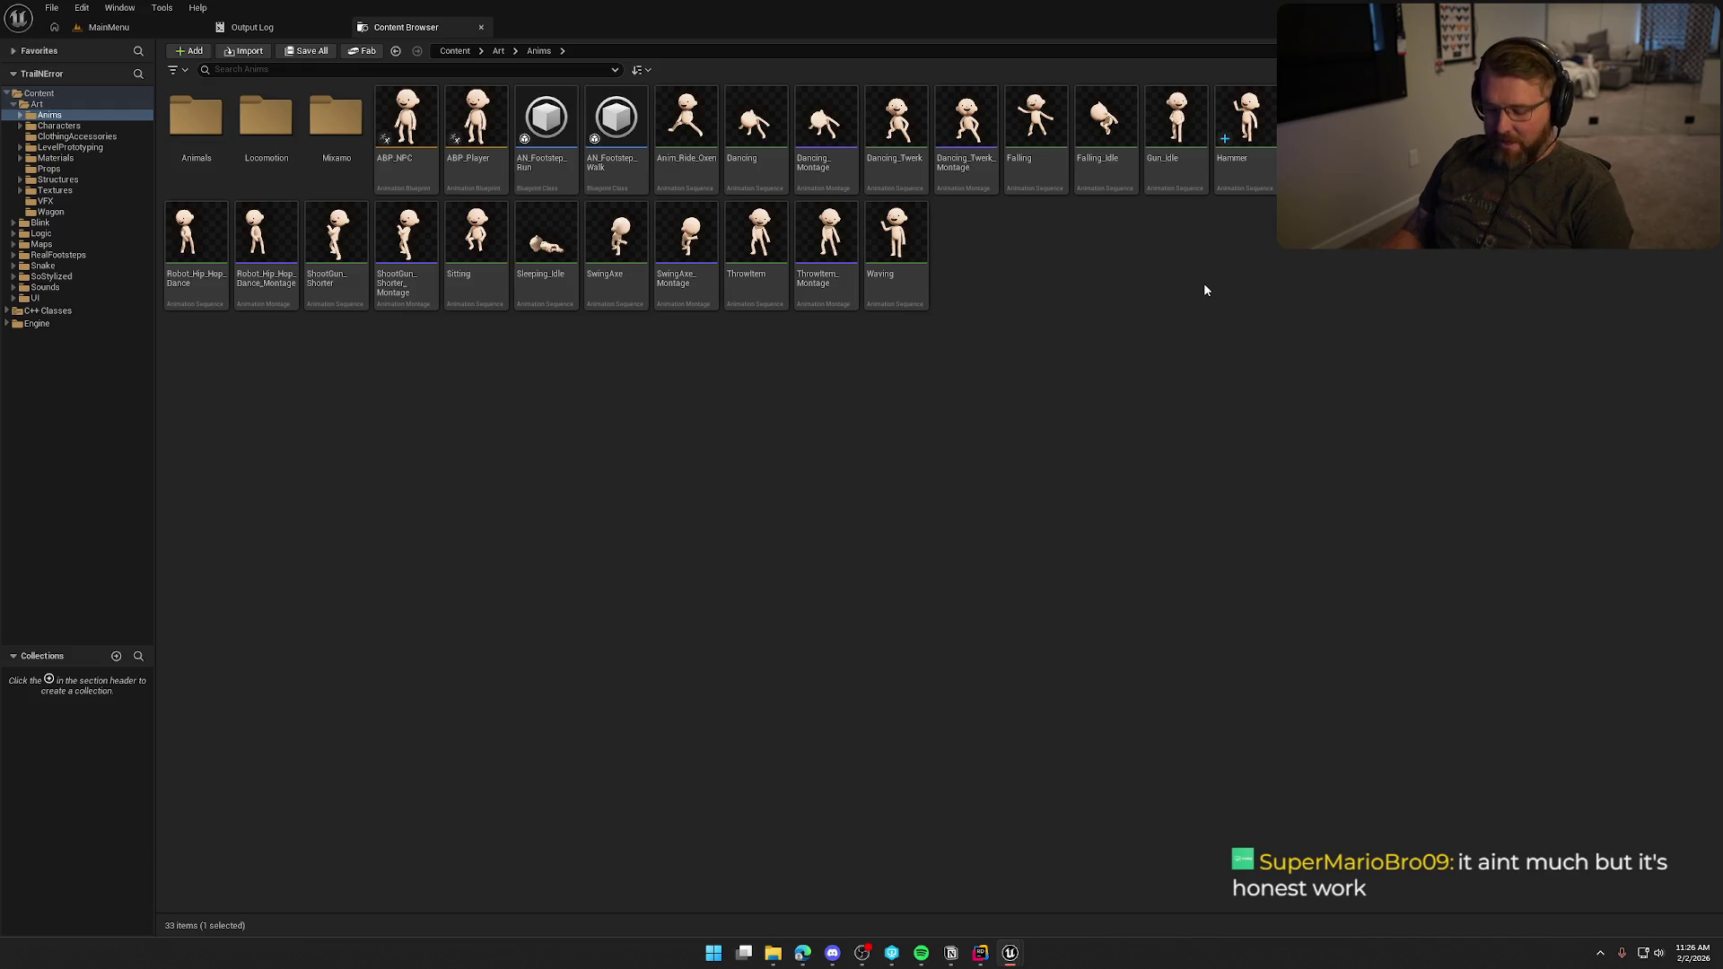
click(863, 629)
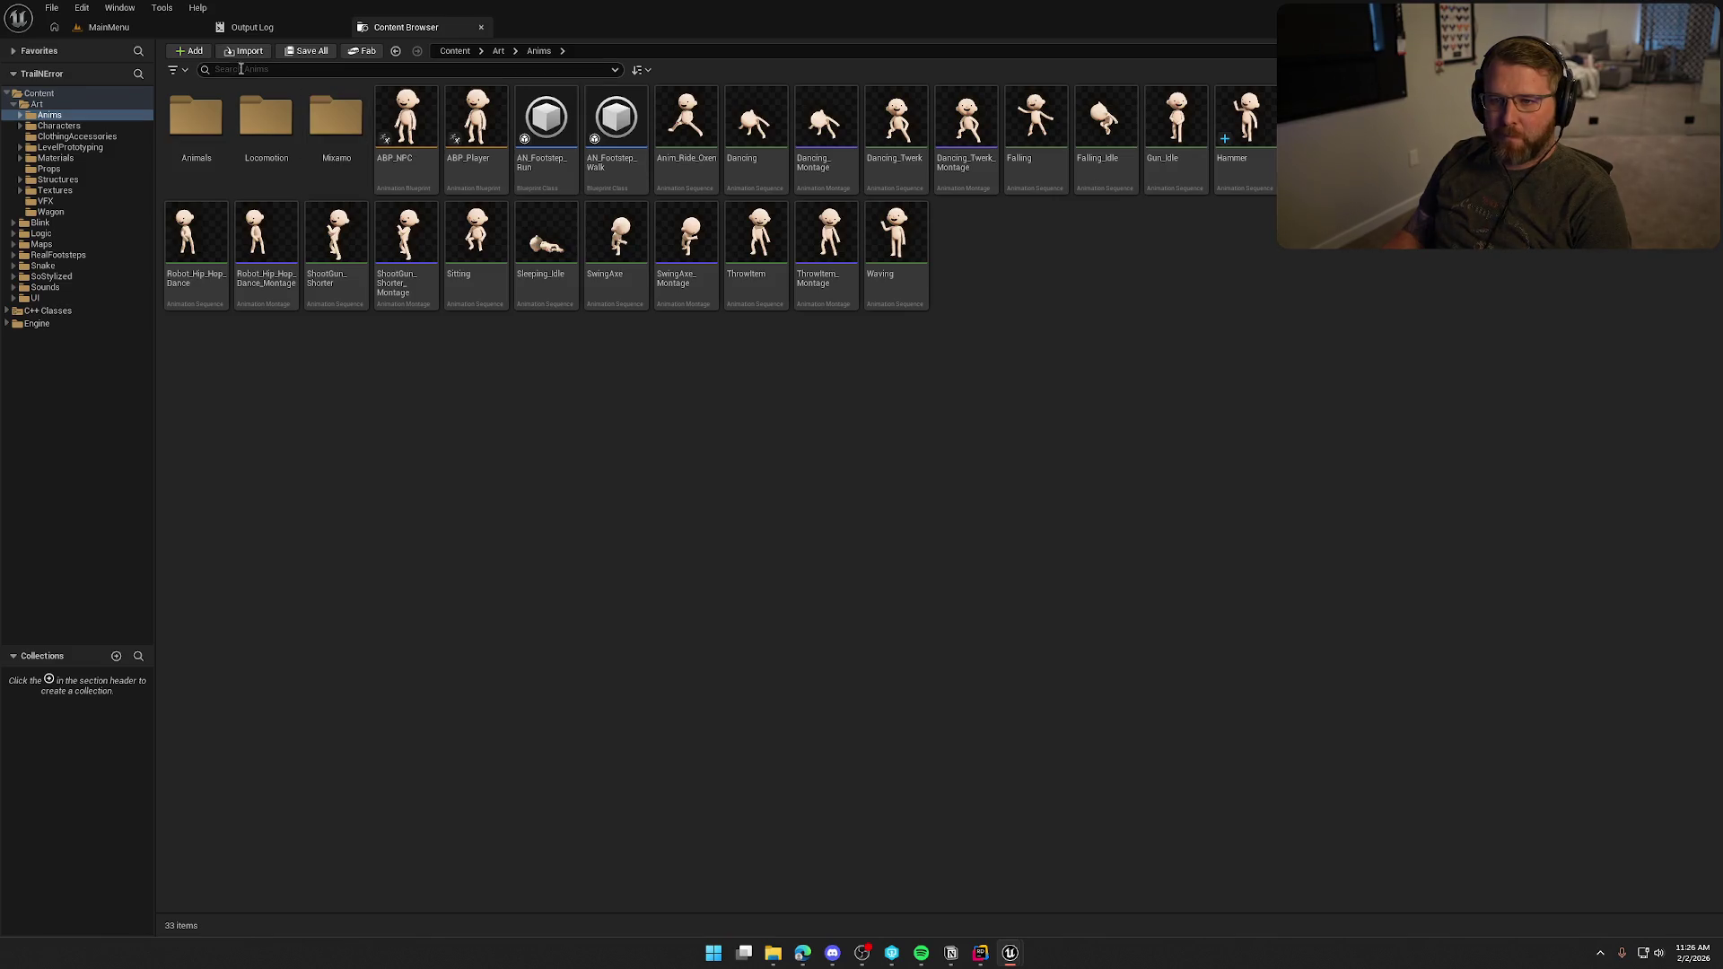
click(250, 31)
Dismiss the output log and return to the MainMenu level with the Content Drawer shown.
middle_click(250, 31)
click(108, 27)
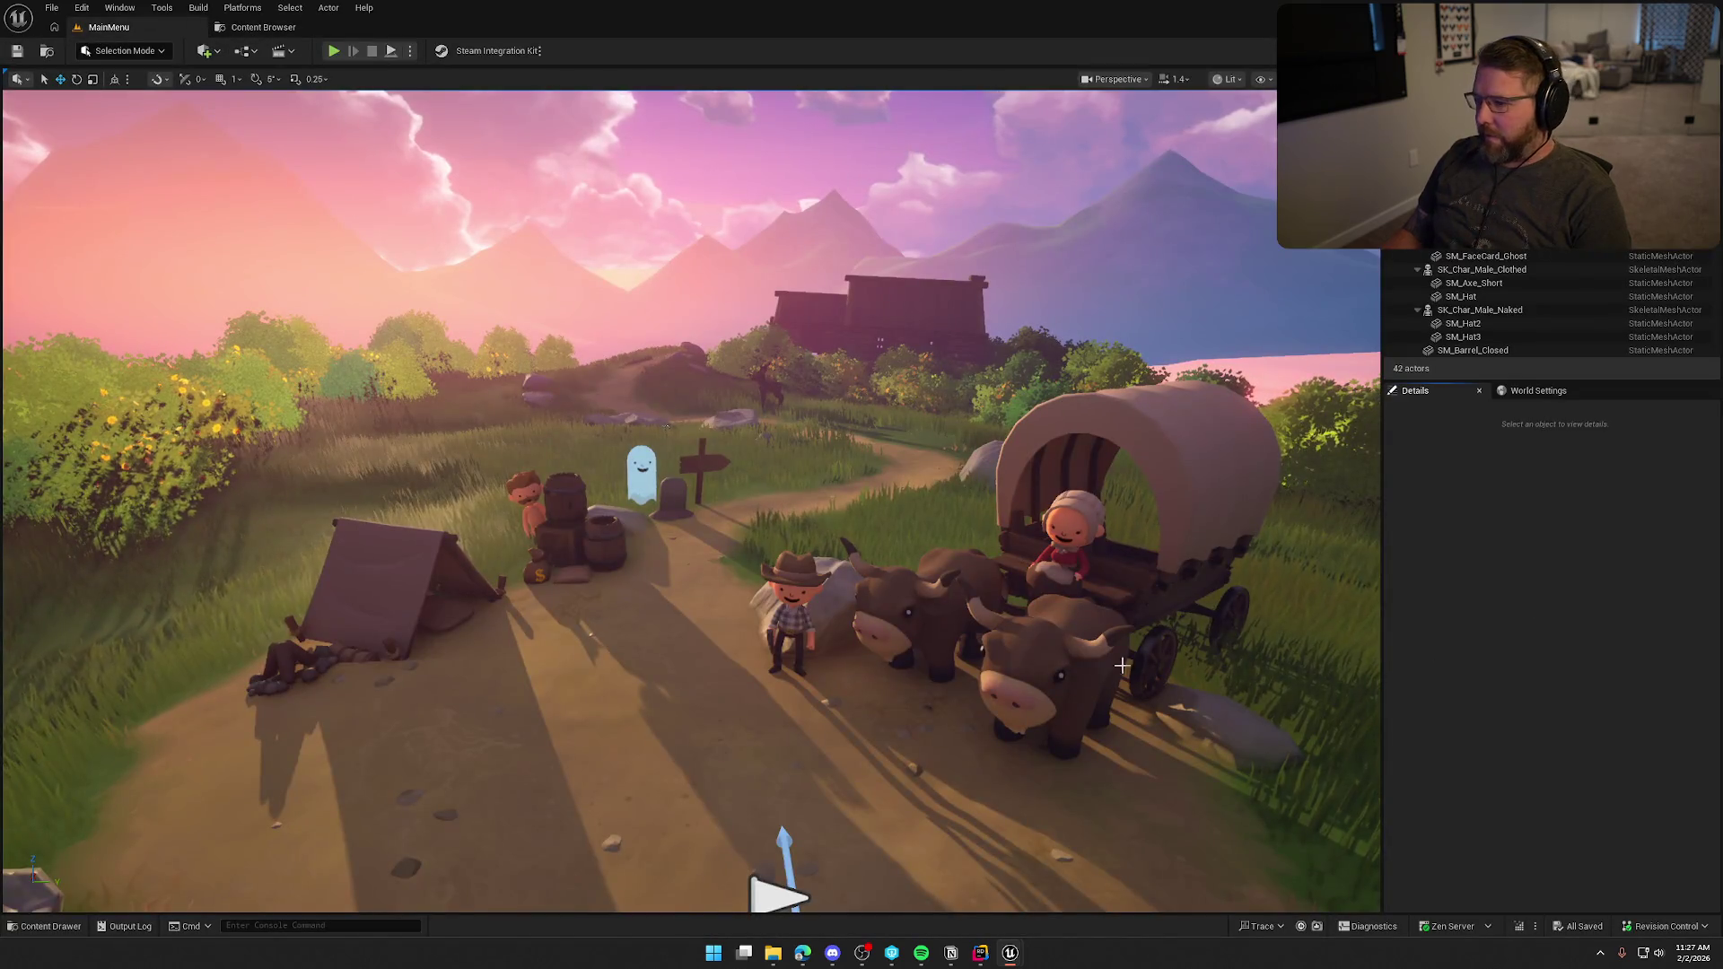
click(45, 926)
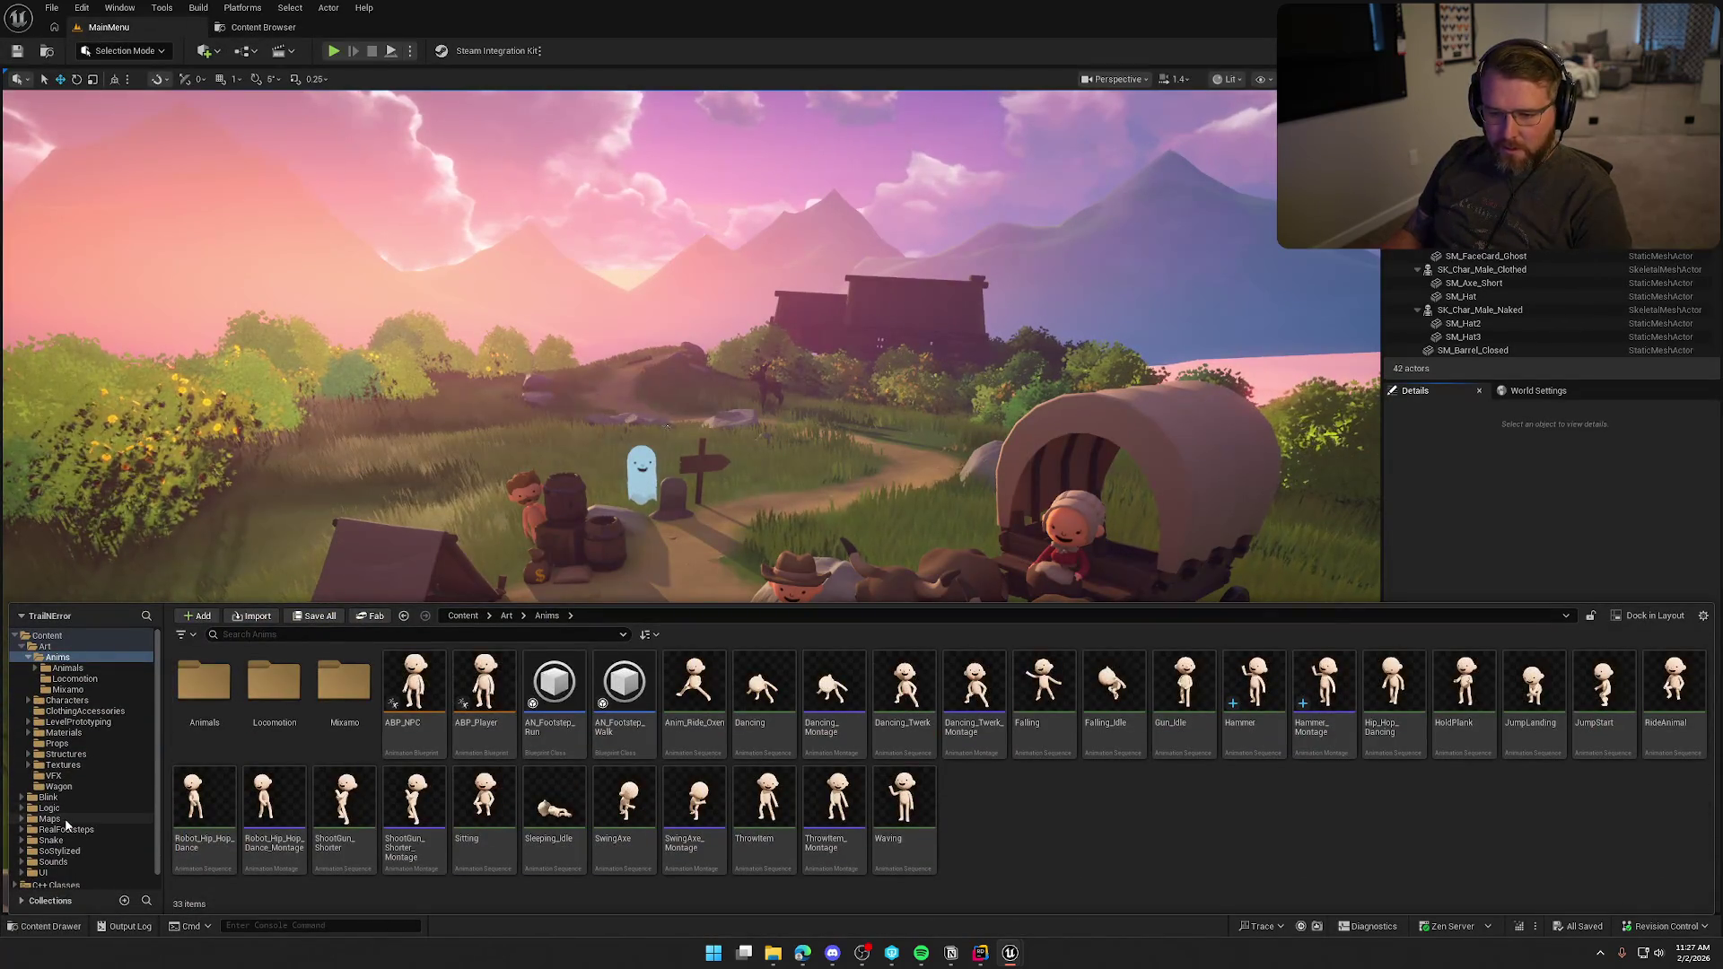
Open the BuildingMap level from the Maps folder, then the GameWorld level.
click(49, 818)
click(275, 687)
double_click(275, 687)
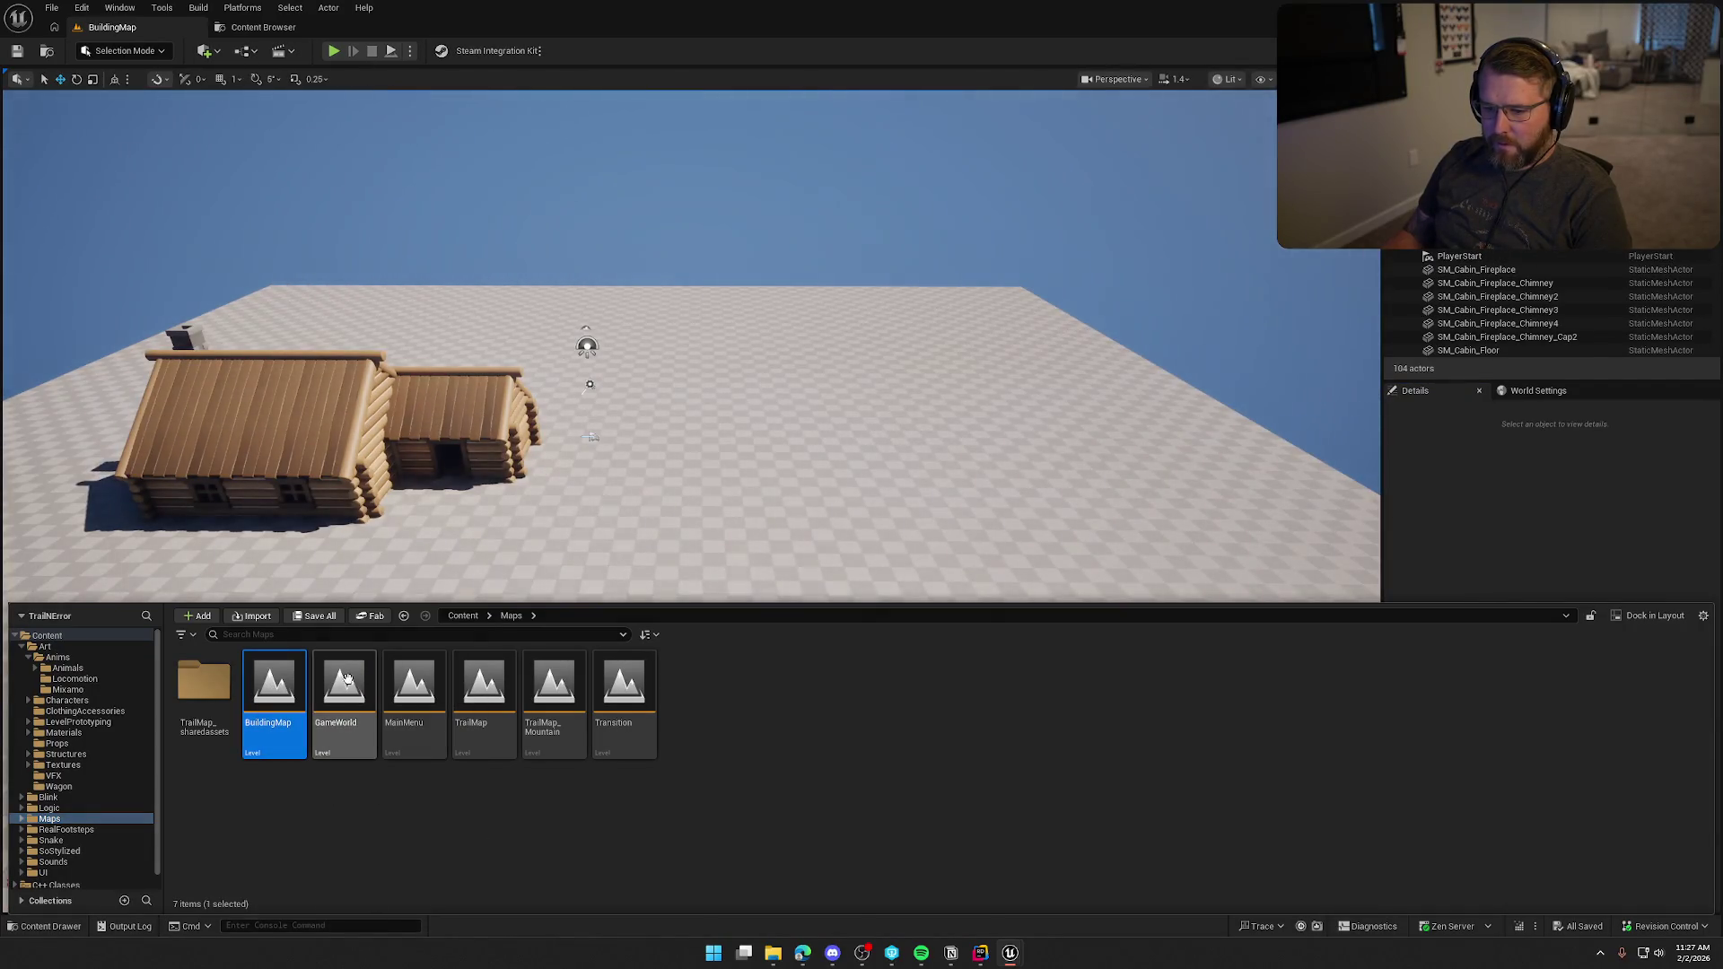
double_click(344, 687)
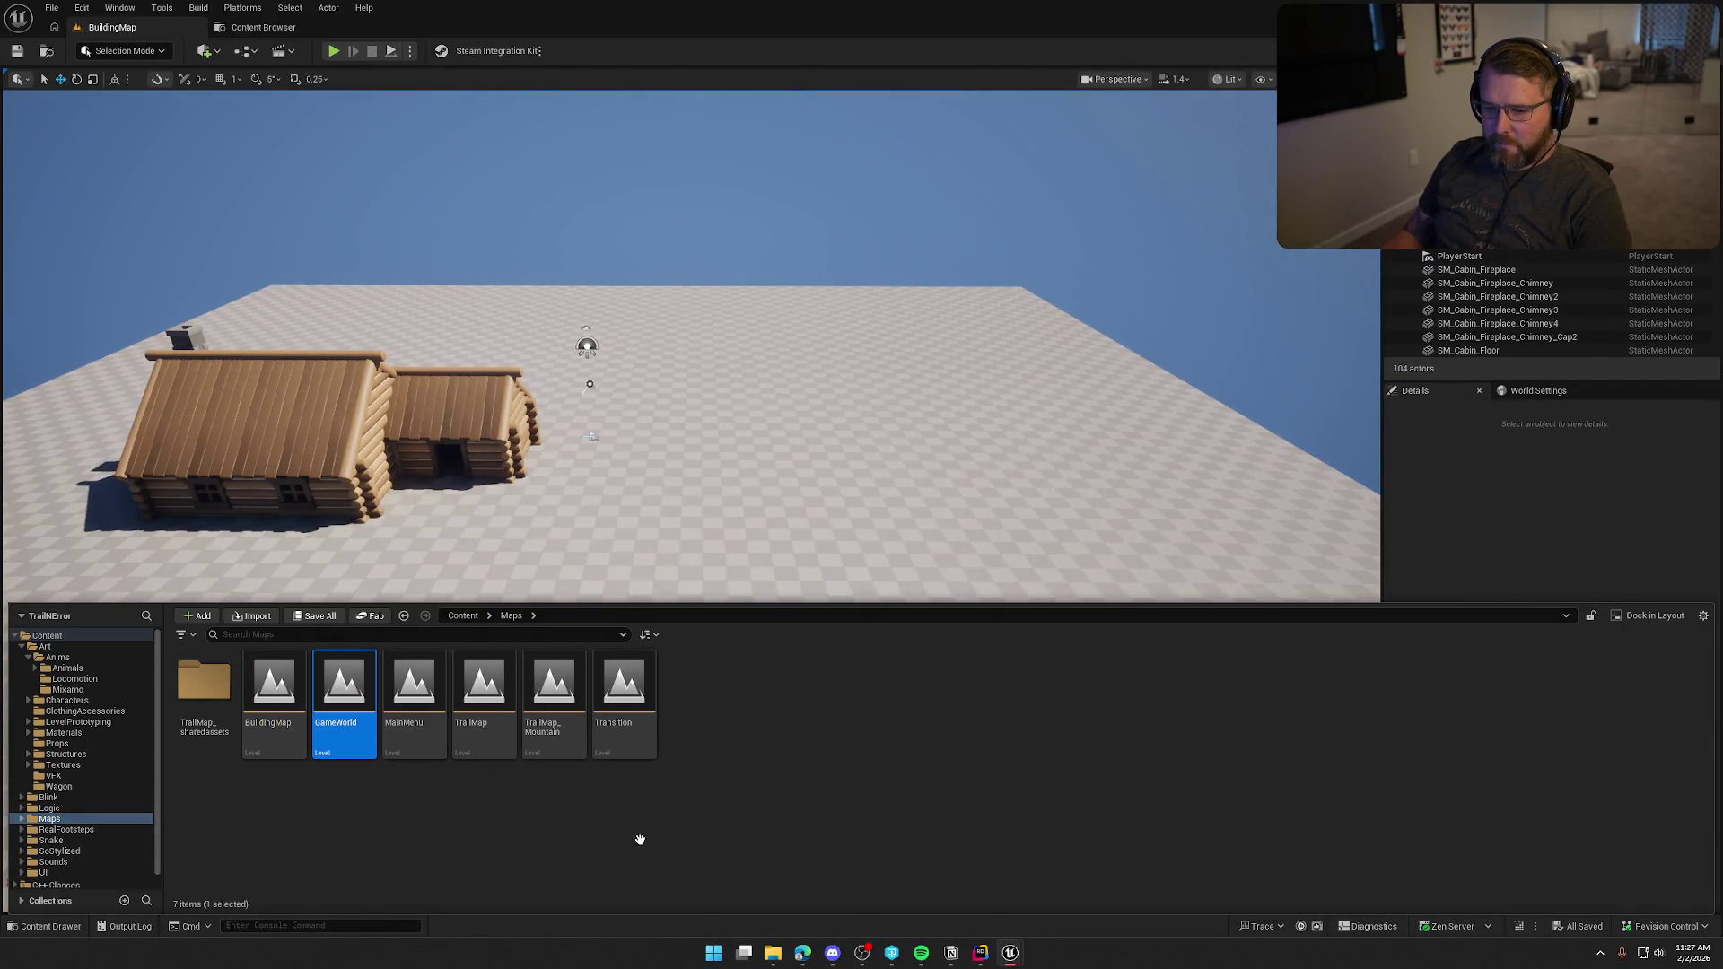